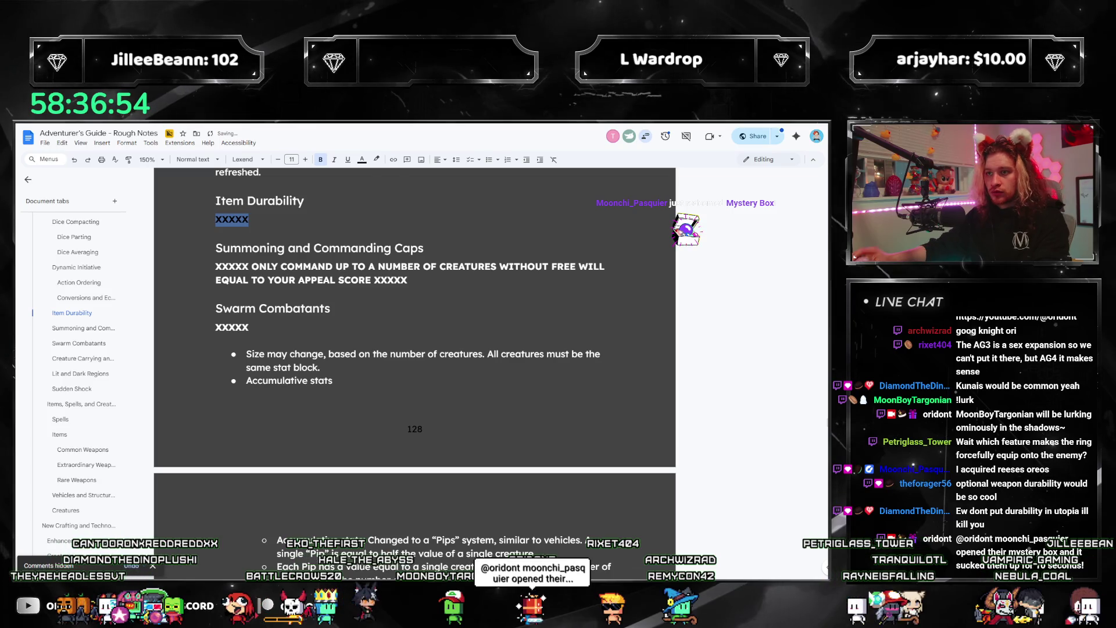
- Apply a new text colour to the XXXXX placeholder, then jump to Rare Weapons
{"action": "left_click", "coordinate": [363, 160]}
{"action": "left_click", "coordinate": [451, 181]}
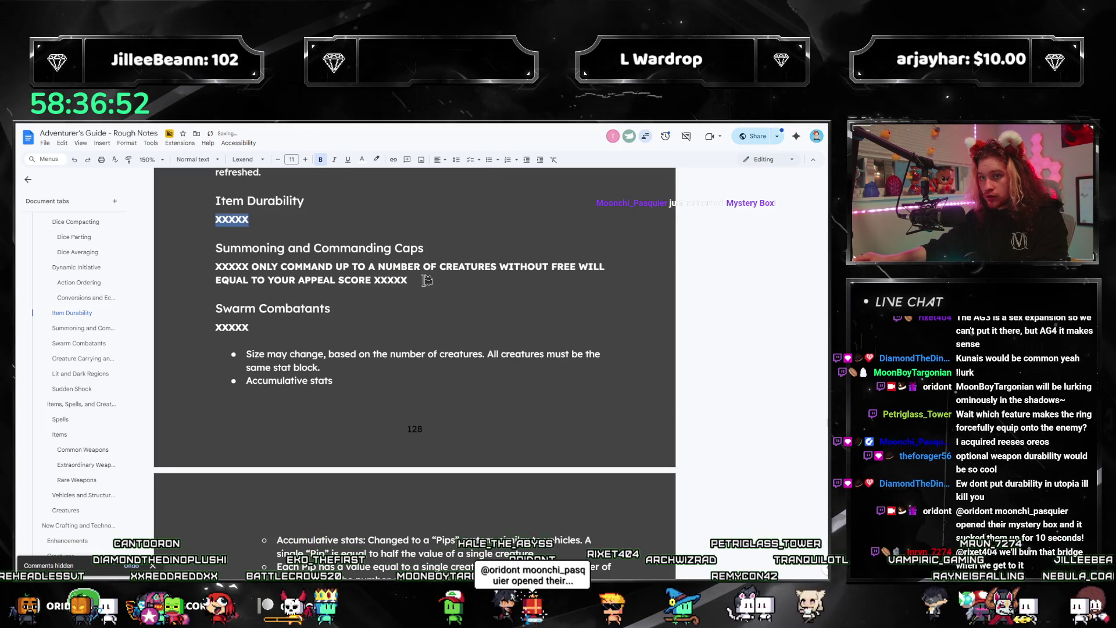
{"action": "scroll", "coordinate": [133, 325], "scroll_direction": "down", "scroll_amount": 3}
{"action": "scroll", "coordinate": [87, 306], "scroll_direction": "up", "scroll_amount": 1}
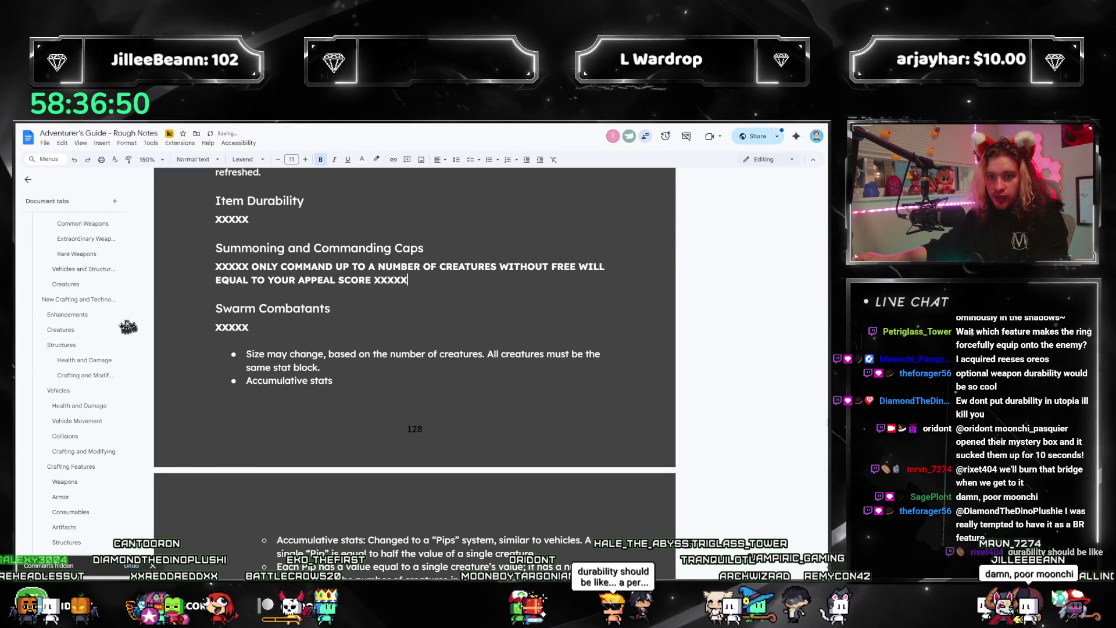
{"action": "left_click", "coordinate": [76, 312]}
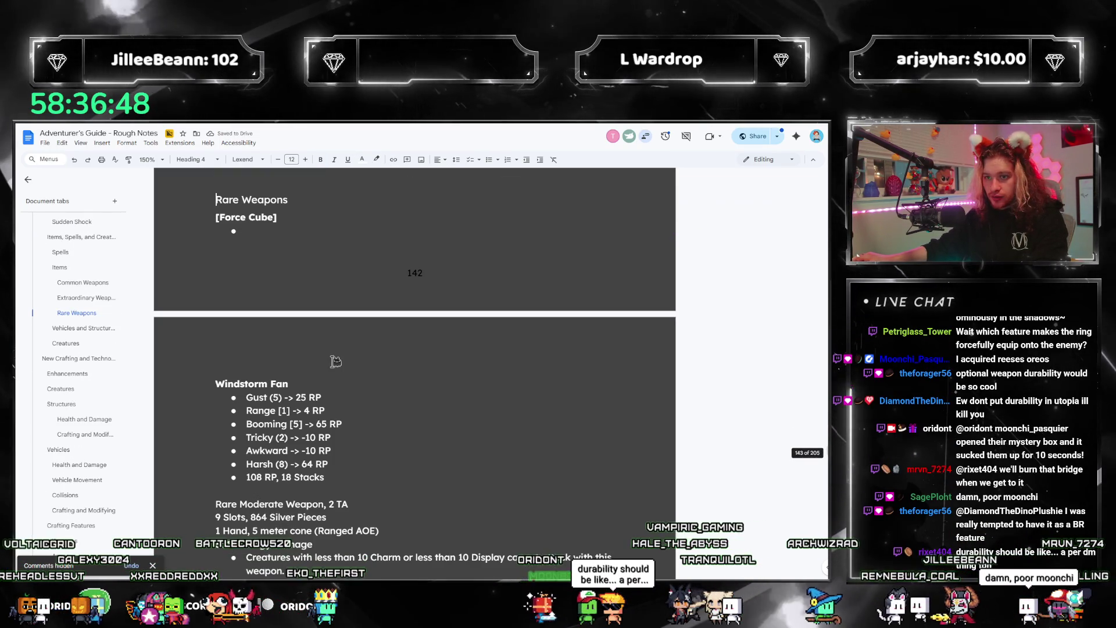
{"action": "left_click", "coordinate": [295, 216]}
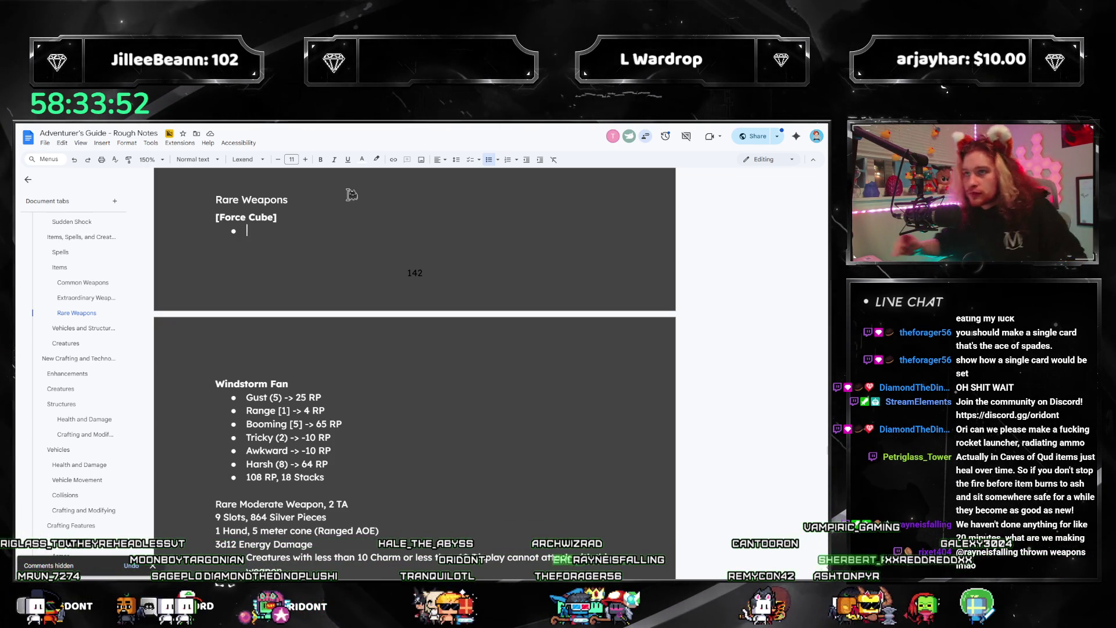
- Replace Force Cube with Rocket Launcher and cut the entry from its spot
{"action": "double_click", "coordinate": [262, 217]}
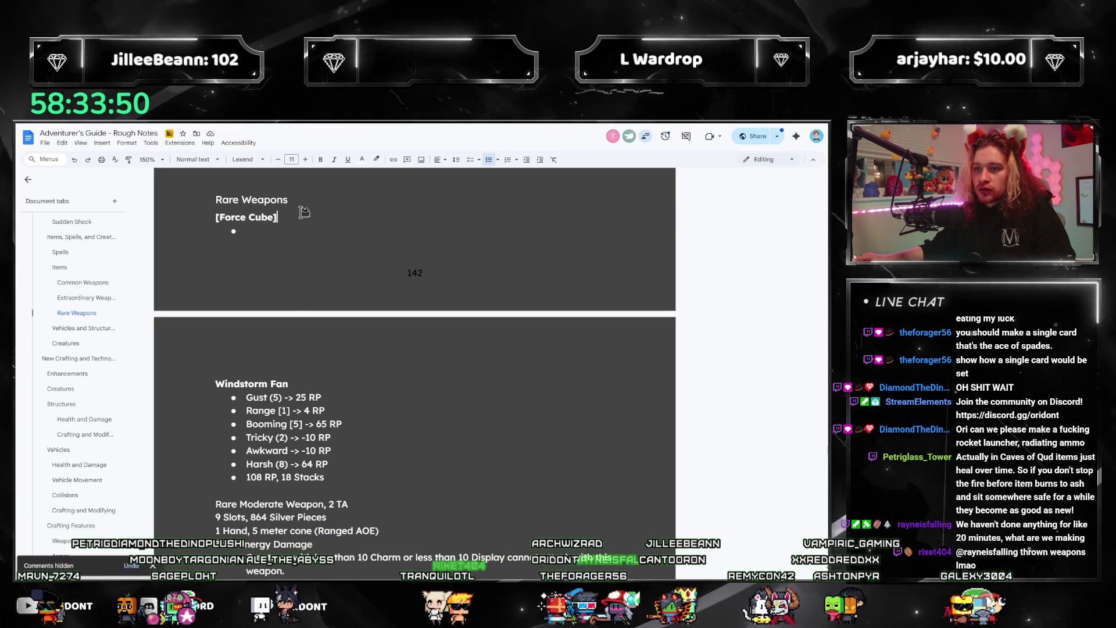
{"action": "key", "text": "ctrl+shift+Left"}
{"action": "type", "text": "Rocket L"}
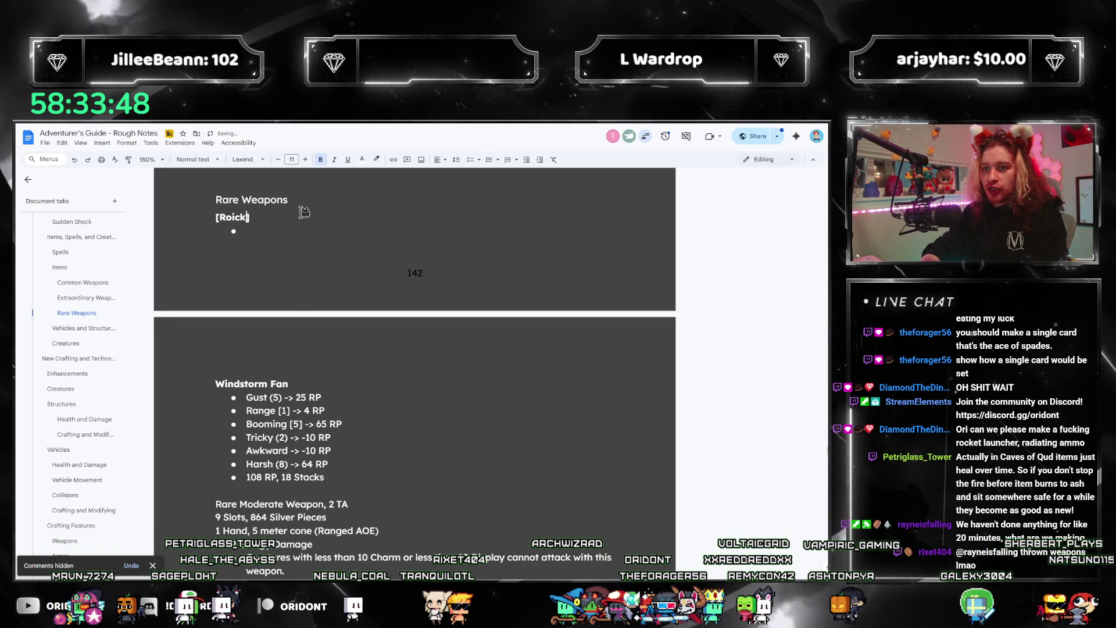
{"action": "type", "text": "auncher"}
{"action": "key", "text": "Down"}
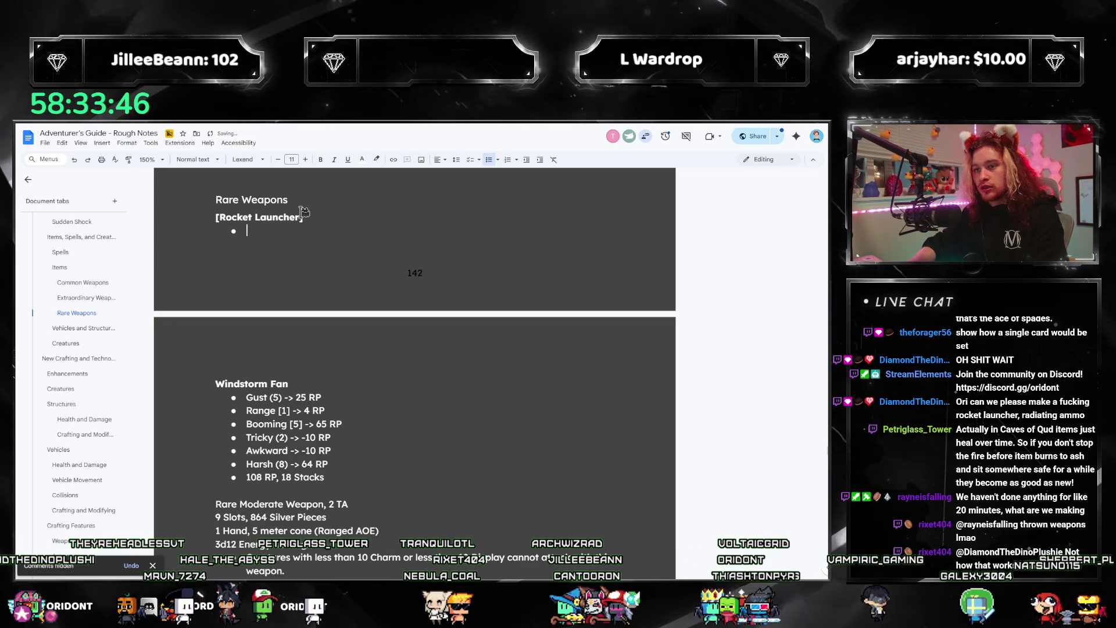
{"action": "scroll", "coordinate": [350, 235], "scroll_direction": "up", "scroll_amount": 2}
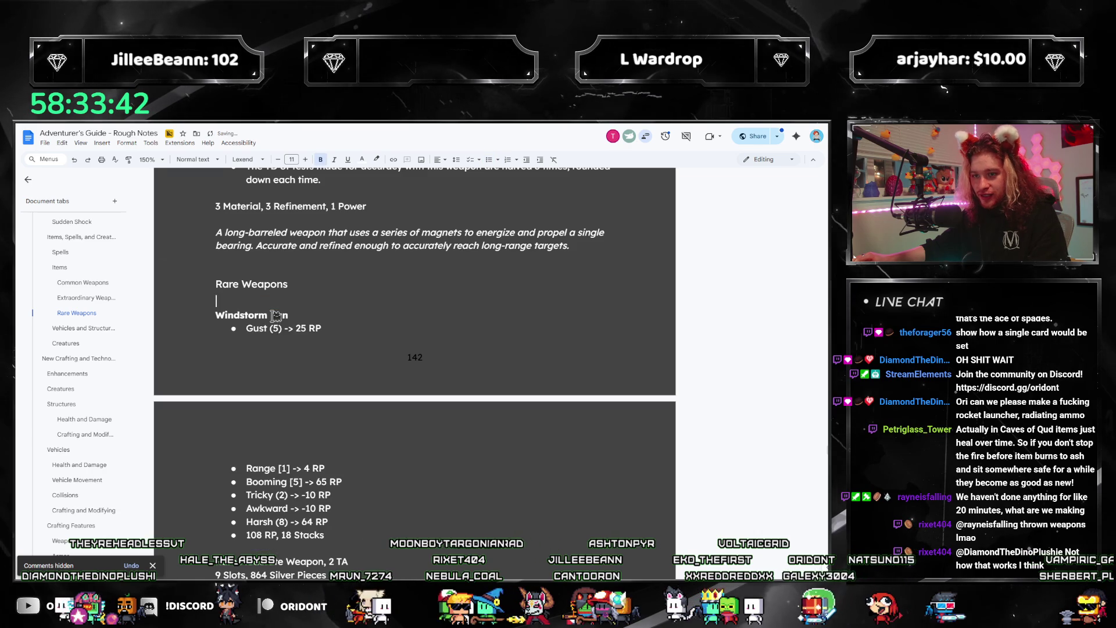
{"action": "key", "text": "Delete"}
{"action": "scroll", "coordinate": [362, 376], "scroll_direction": "down", "scroll_amount": 2}
{"action": "scroll", "coordinate": [370, 471], "scroll_direction": "down", "scroll_amount": 2}
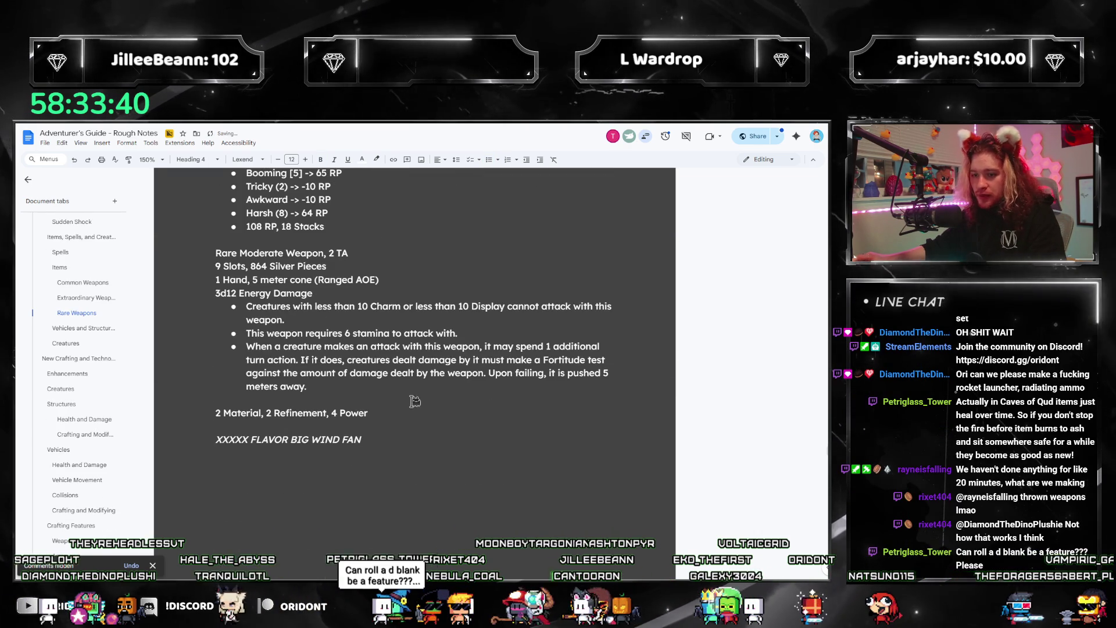
- Paste the Rocket Launcher entry on a new line below the Windstorm Fan flavor text
{"action": "left_click", "coordinate": [420, 442]}
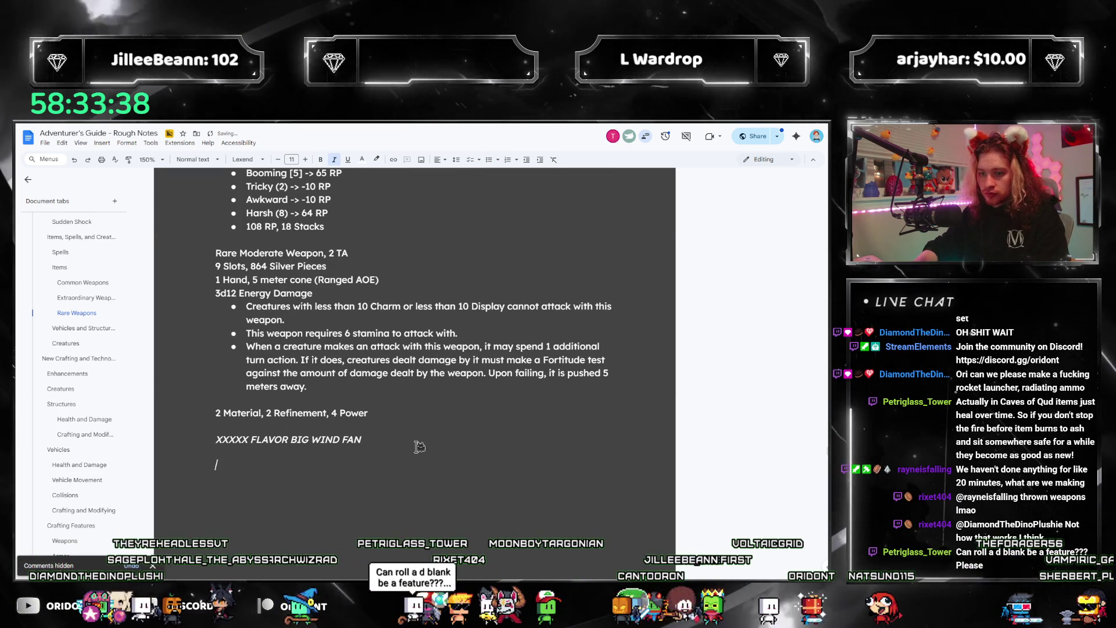
{"action": "key", "text": "Return"}
{"action": "key", "text": "Return"}
{"action": "type", "text": "[Rocket Launcher]"}
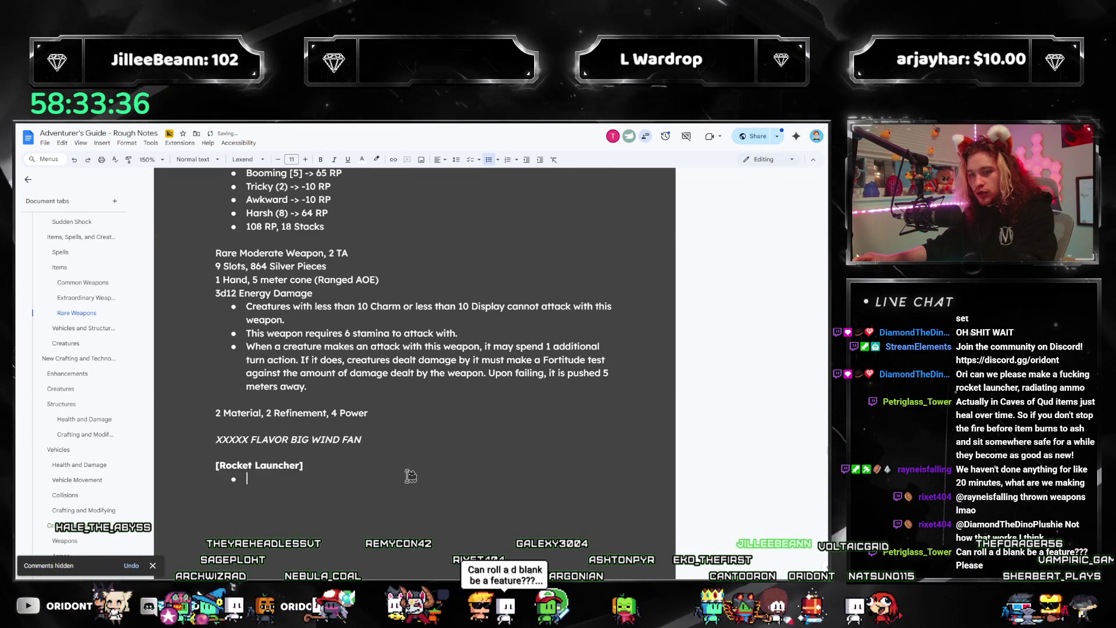
{"action": "scroll", "coordinate": [410, 458], "scroll_direction": "up", "scroll_amount": 3}
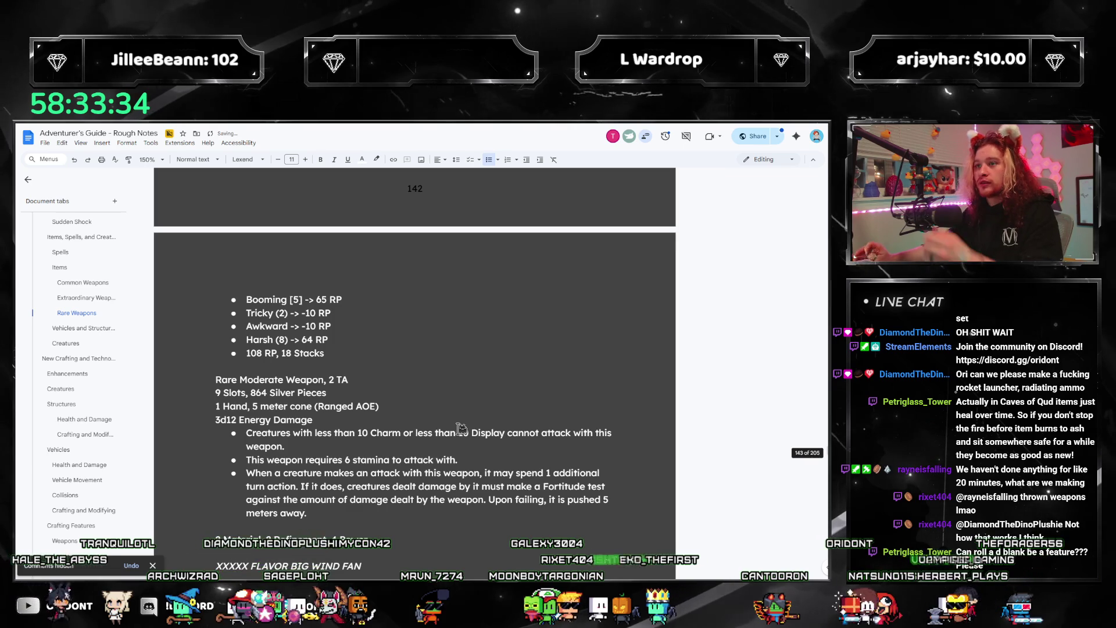
{"action": "scroll", "coordinate": [449, 401], "scroll_direction": "down", "scroll_amount": 3}
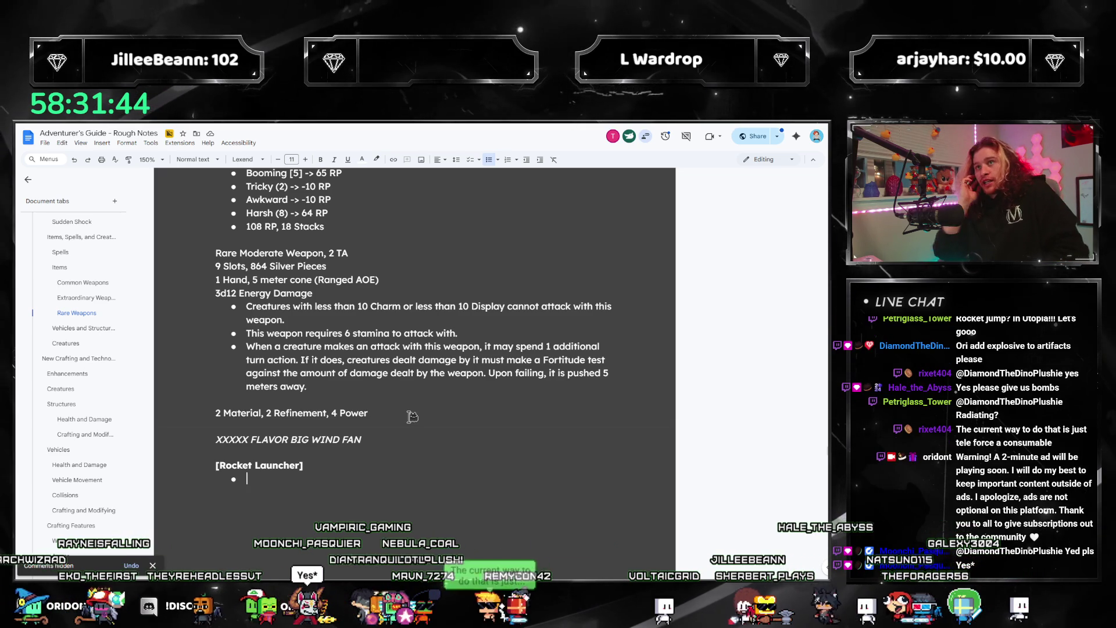
{"action": "scroll", "coordinate": [44, 407], "scroll_direction": "down", "scroll_amount": 3}
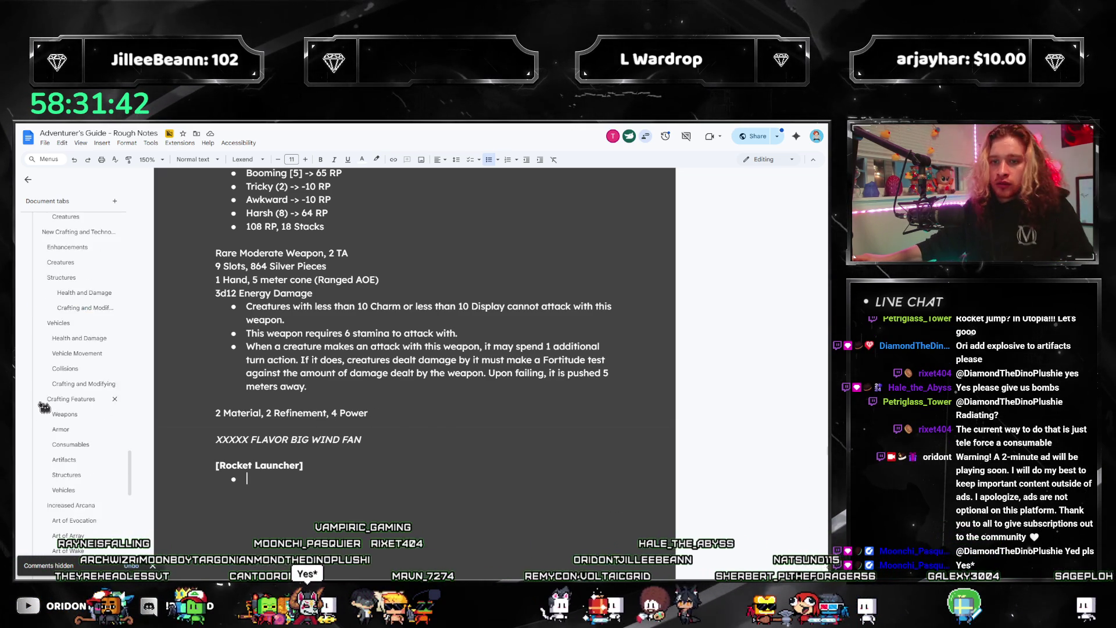
{"action": "scroll", "coordinate": [60, 372], "scroll_direction": "down", "scroll_amount": 1}
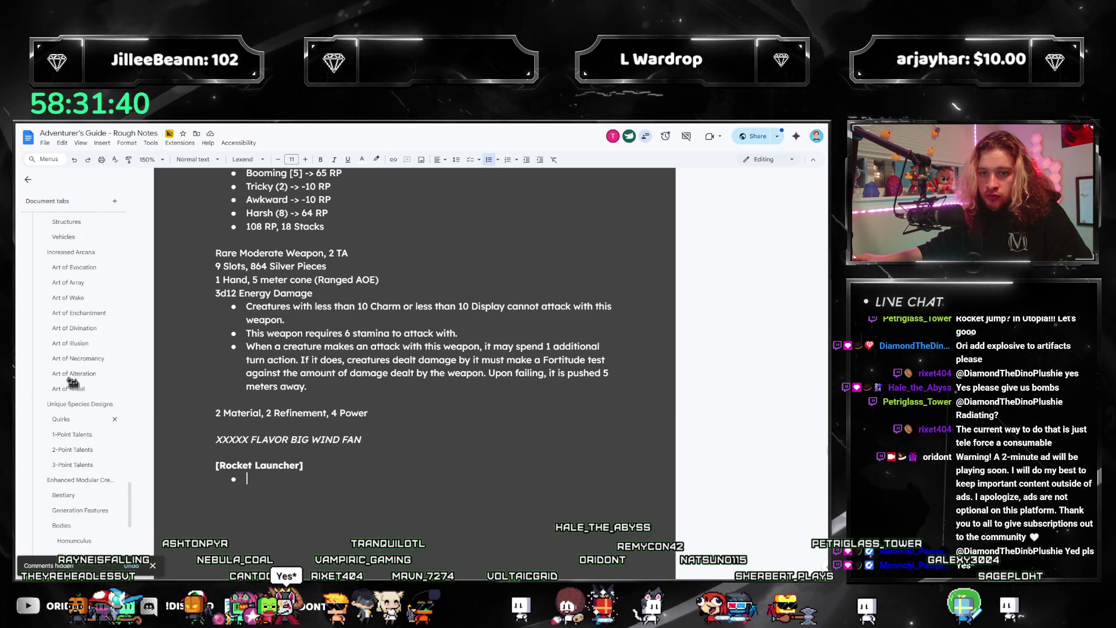
{"action": "scroll", "coordinate": [65, 418], "scroll_direction": "up", "scroll_amount": 6}
- Jump to Artifacts and select the Radiating feature's description text
{"action": "left_click", "coordinate": [68, 467]}
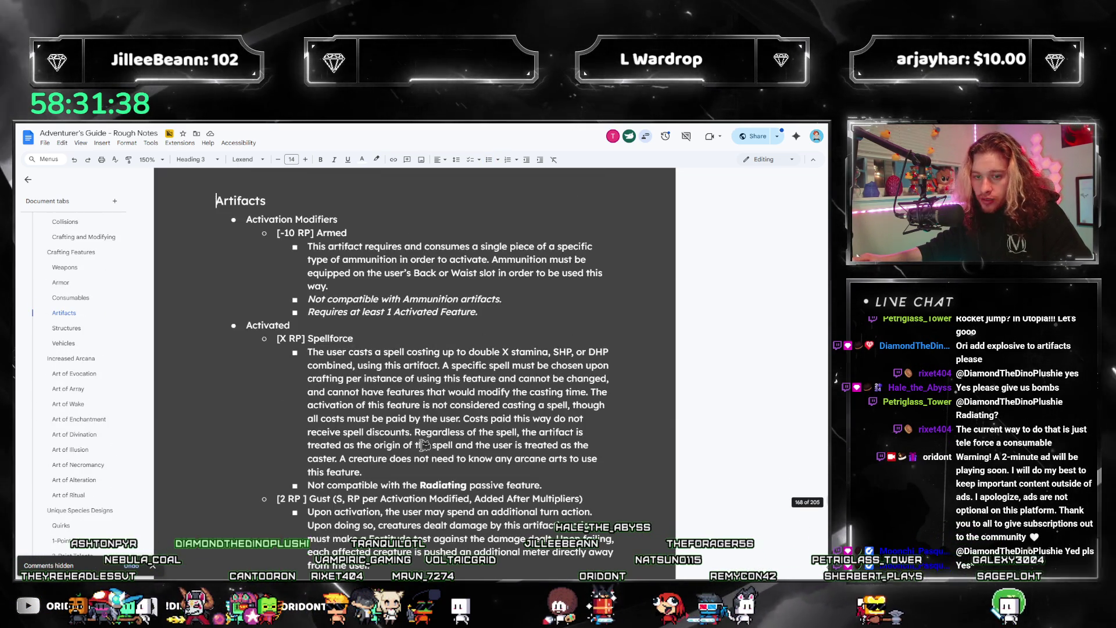
{"action": "scroll", "coordinate": [428, 447], "scroll_direction": "down", "scroll_amount": 3}
{"action": "scroll", "coordinate": [427, 446], "scroll_direction": "down", "scroll_amount": 3}
{"action": "scroll", "coordinate": [428, 447], "scroll_direction": "down", "scroll_amount": 2}
{"action": "scroll", "coordinate": [427, 447], "scroll_direction": "down", "scroll_amount": 2}
{"action": "scroll", "coordinate": [426, 436], "scroll_direction": "down", "scroll_amount": 1}
{"action": "scroll", "coordinate": [423, 423], "scroll_direction": "down", "scroll_amount": 1}
{"action": "scroll", "coordinate": [419, 408], "scroll_direction": "down", "scroll_amount": 2}
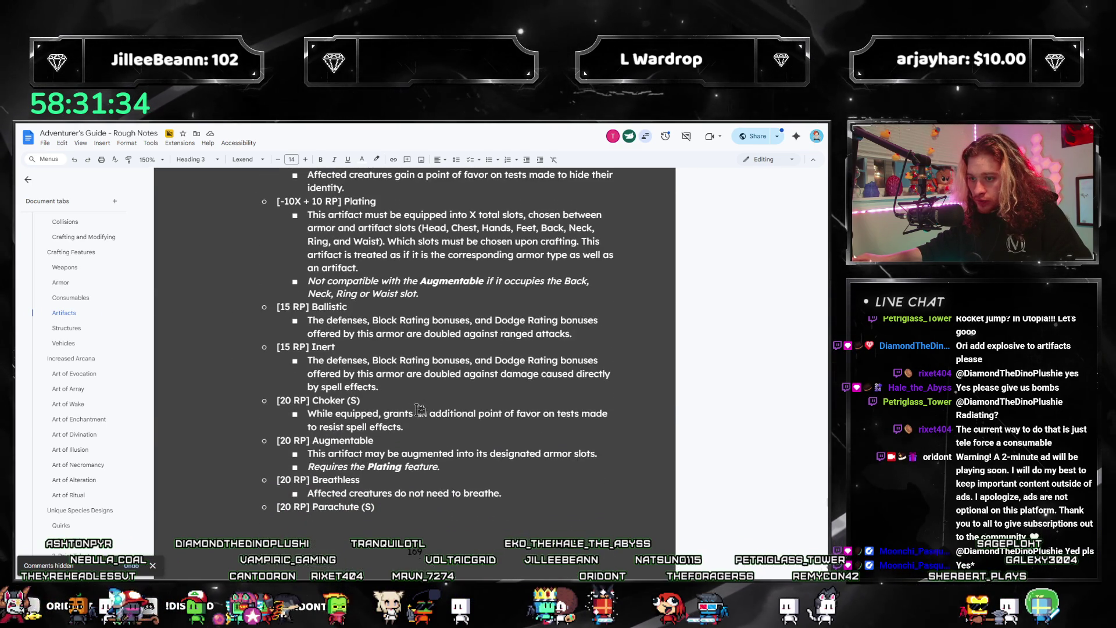
{"action": "scroll", "coordinate": [420, 409], "scroll_direction": "down", "scroll_amount": 1}
{"action": "scroll", "coordinate": [420, 409], "scroll_direction": "down", "scroll_amount": 1}
{"action": "scroll", "coordinate": [420, 409], "scroll_direction": "down", "scroll_amount": 1}
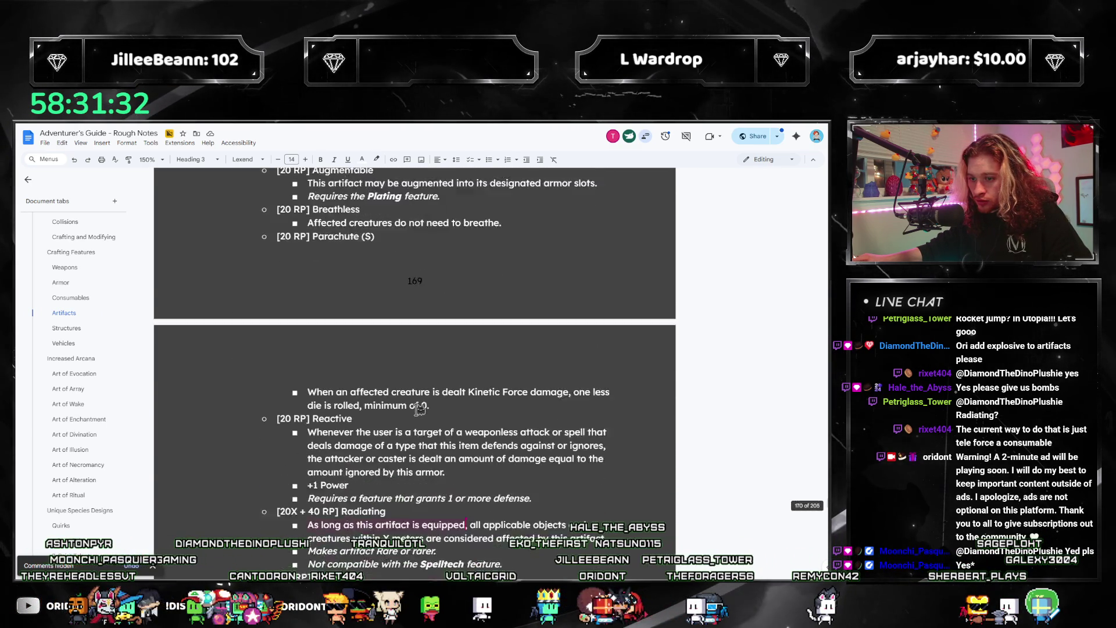
{"action": "scroll", "coordinate": [423, 414], "scroll_direction": "down", "scroll_amount": 1}
{"action": "scroll", "coordinate": [433, 427], "scroll_direction": "down", "scroll_amount": 1}
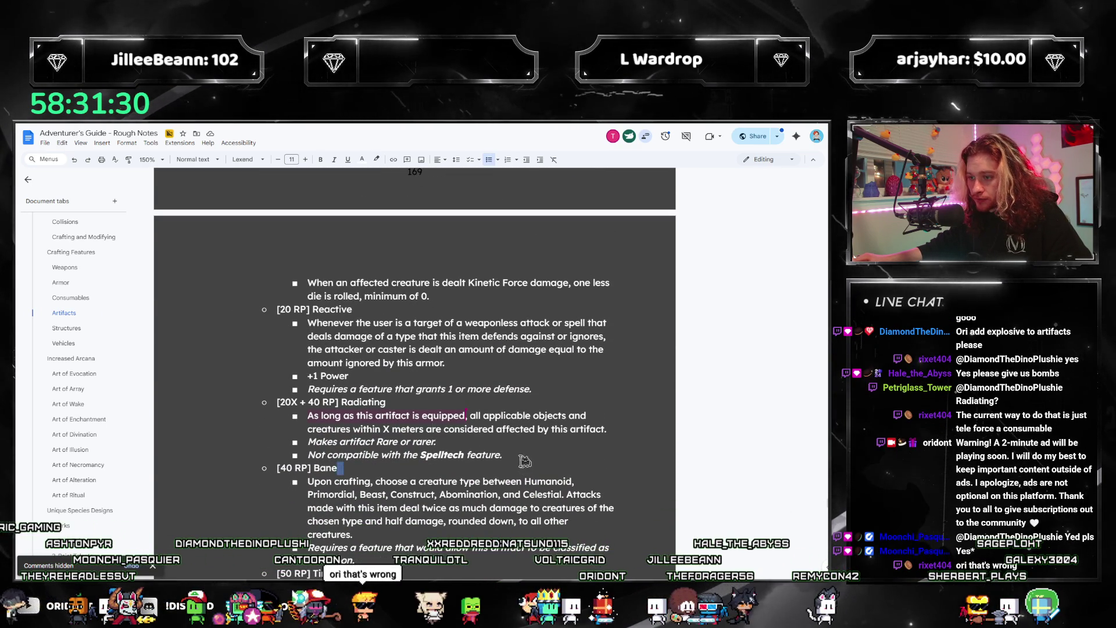
{"action": "left_click_drag", "start_coordinate": [527, 462], "coordinate": [253, 399]}
- Add "upon activation if ammunition" after "equipped," in Radiating and ignore the spelling flag
{"action": "left_click", "coordinate": [456, 440]}
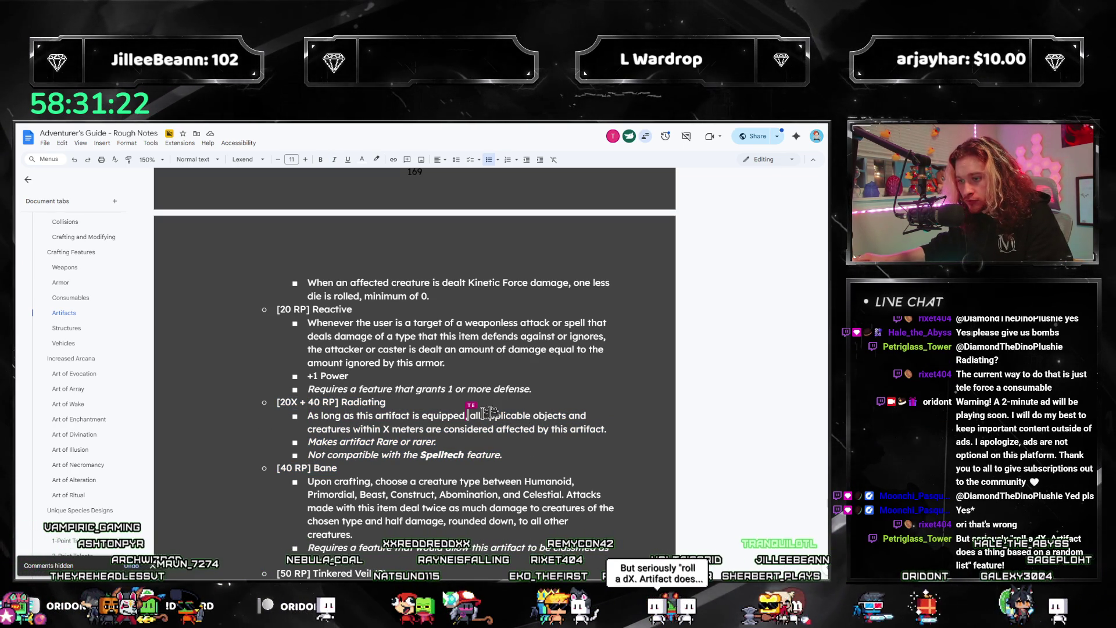
{"action": "type", "text": "or upon activ"}
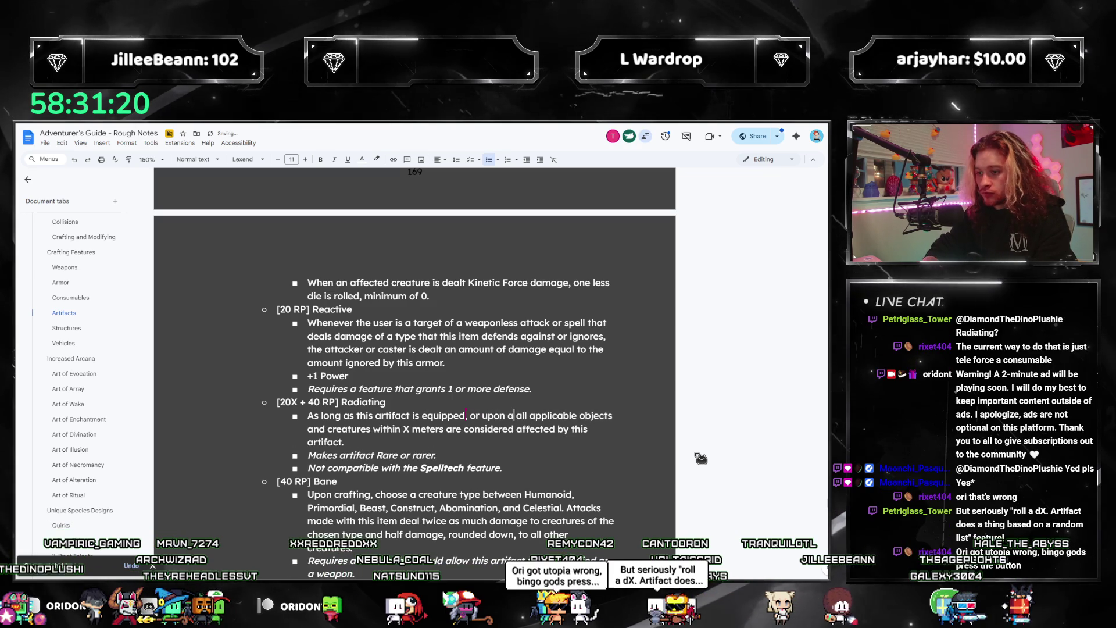
{"action": "type", "text": "ation is"}
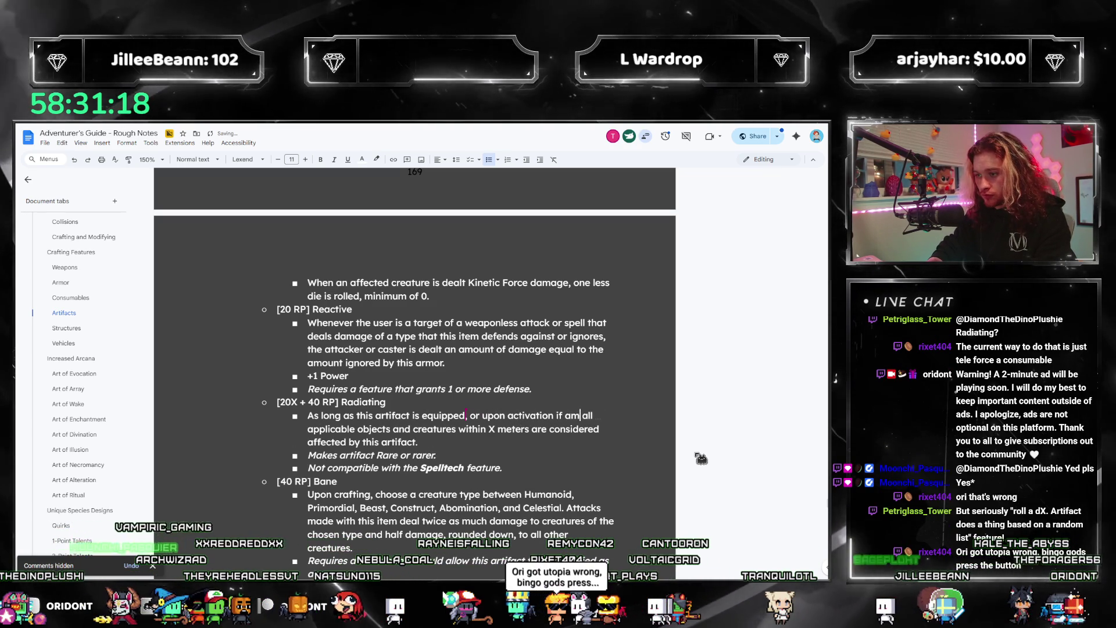
{"action": "key", "text": "BackSpace"}
{"action": "key", "text": "BackSpace"}
{"action": "type", "text": "f ammunition"}
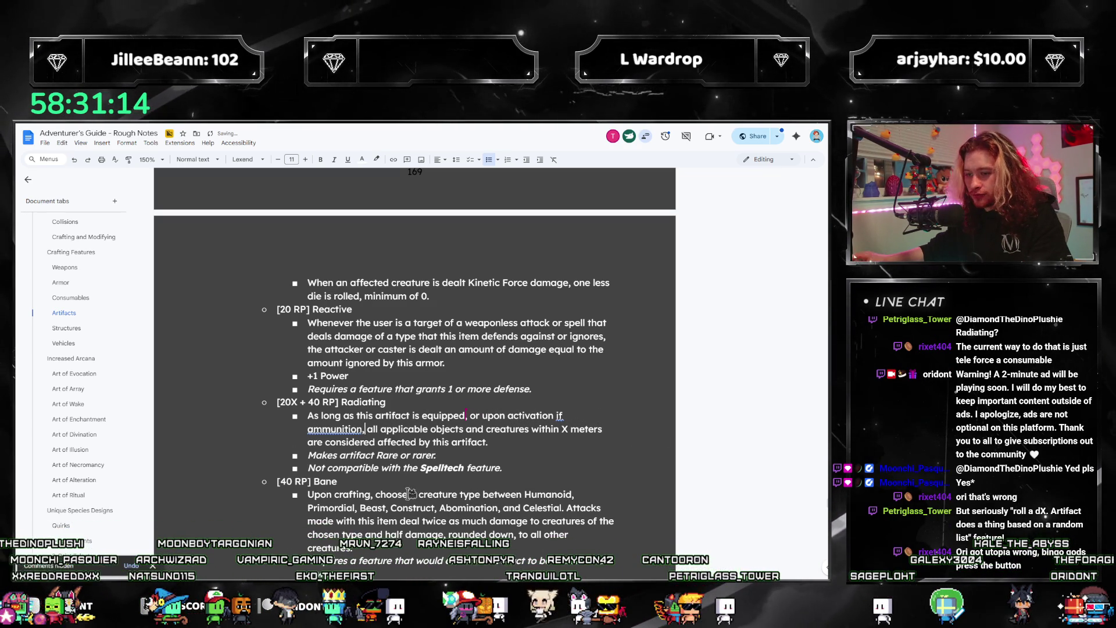
{"action": "right_click", "coordinate": [347, 425]}
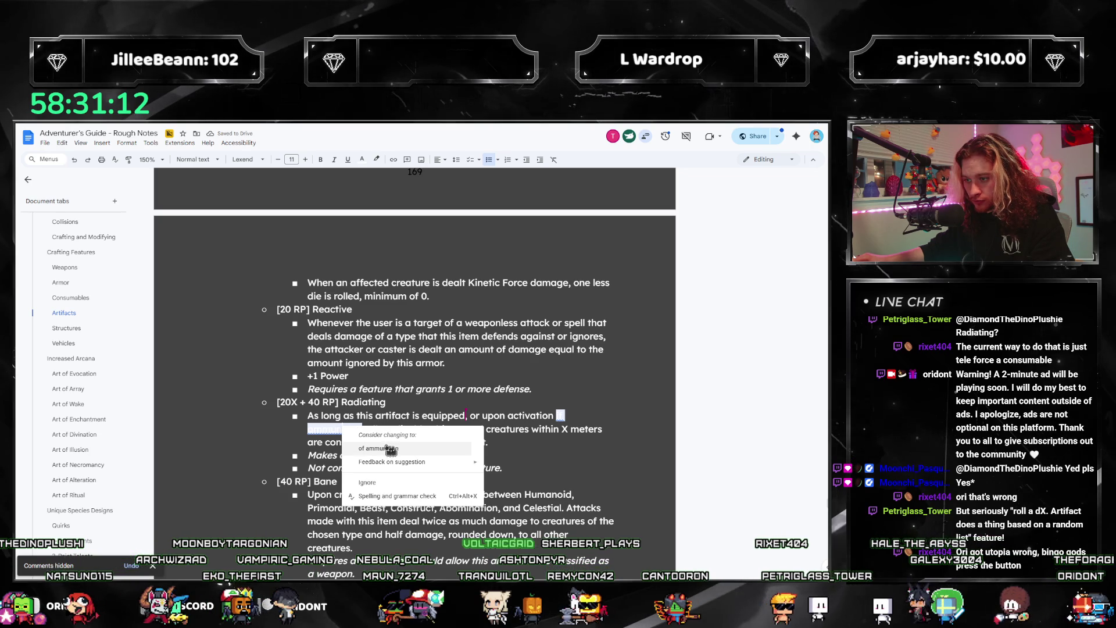
{"action": "left_click", "coordinate": [376, 482]}
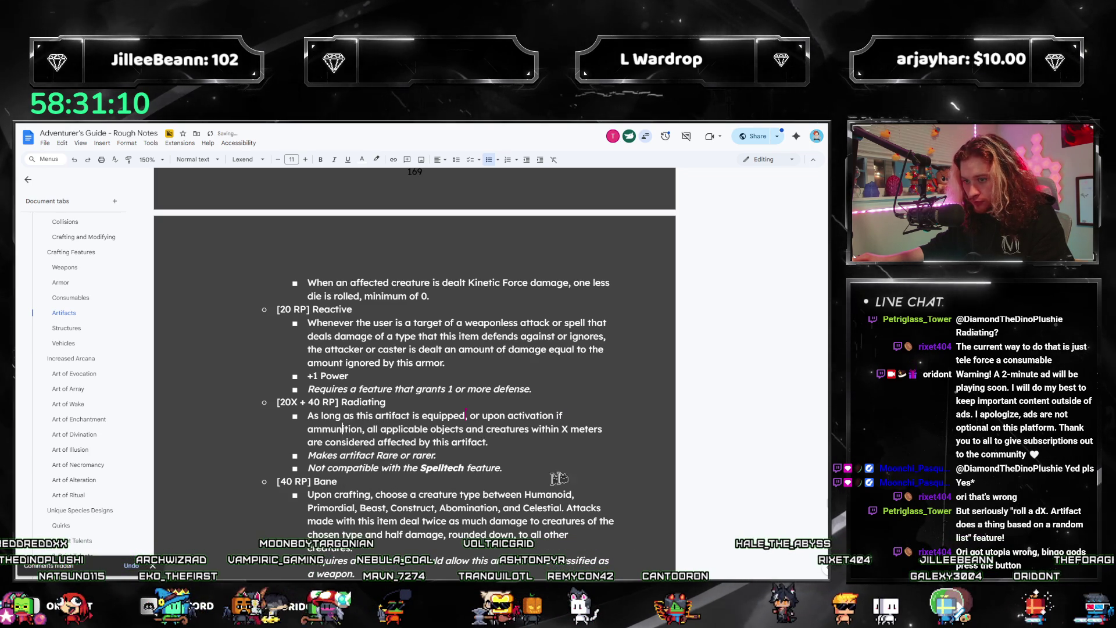
{"action": "left_click", "coordinate": [523, 444]}
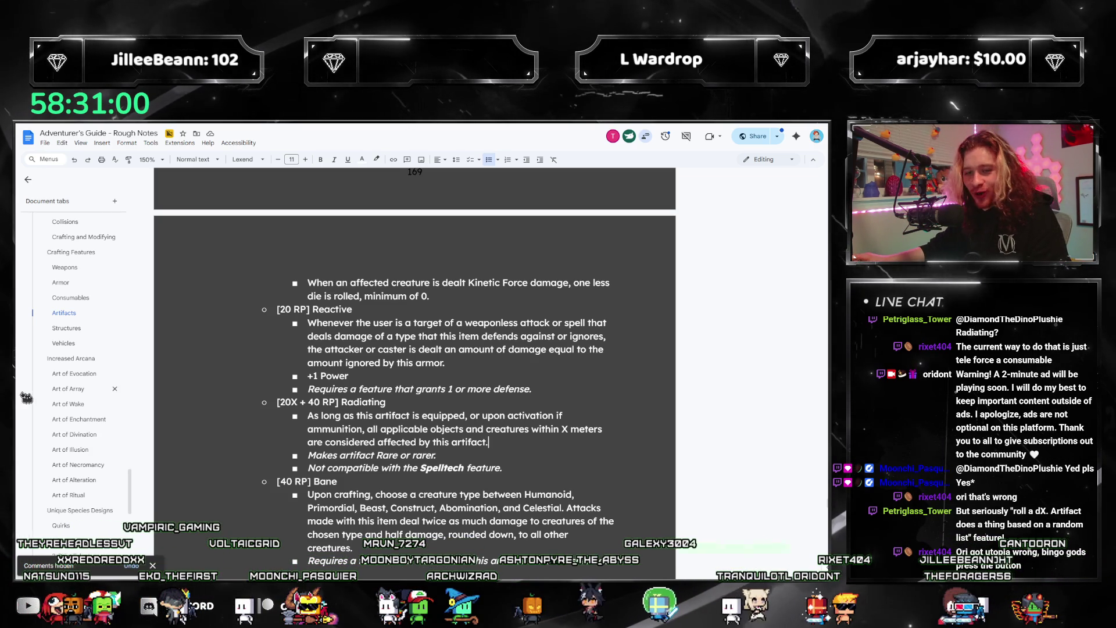
{"action": "scroll", "coordinate": [93, 429], "scroll_direction": "up", "scroll_amount": 5}
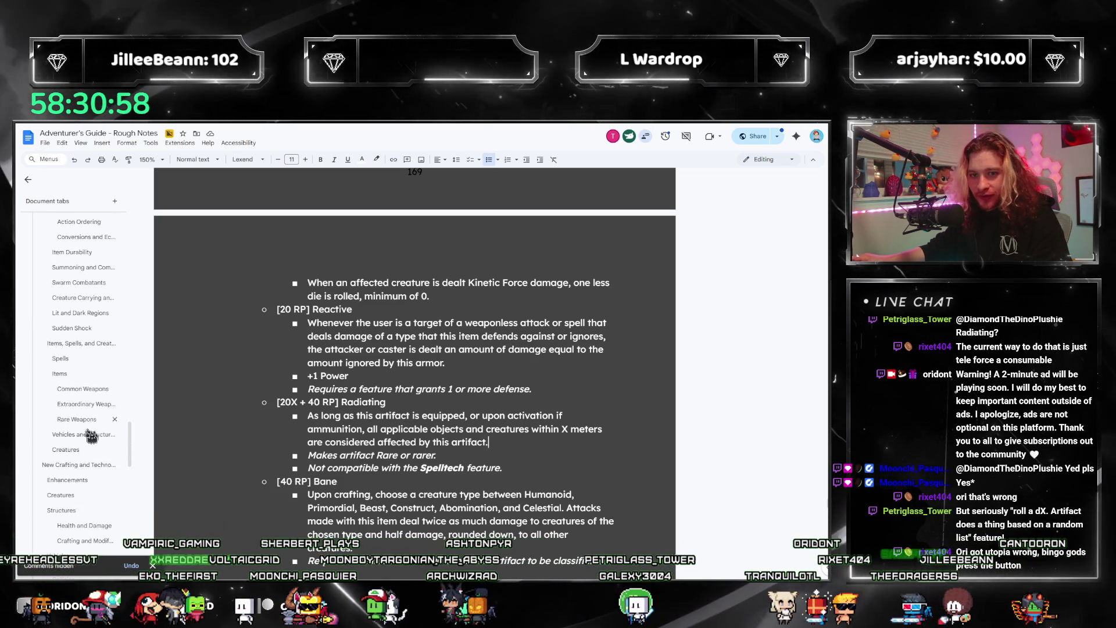
- Return to Rare Weapons to start the [Rocket Launcher] heading, then head to Artifacts
{"action": "left_click", "coordinate": [82, 418]}
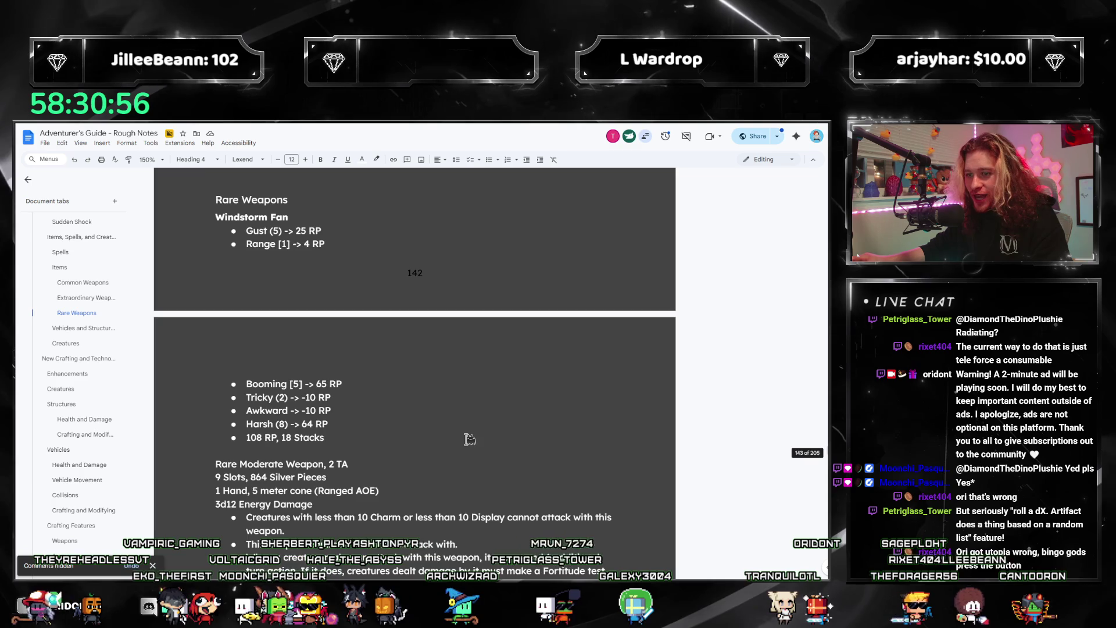
{"action": "scroll", "coordinate": [469, 439], "scroll_direction": "down", "scroll_amount": 2}
{"action": "scroll", "coordinate": [475, 436], "scroll_direction": "down", "scroll_amount": 4}
{"action": "scroll", "coordinate": [491, 431], "scroll_direction": "up", "scroll_amount": 1}
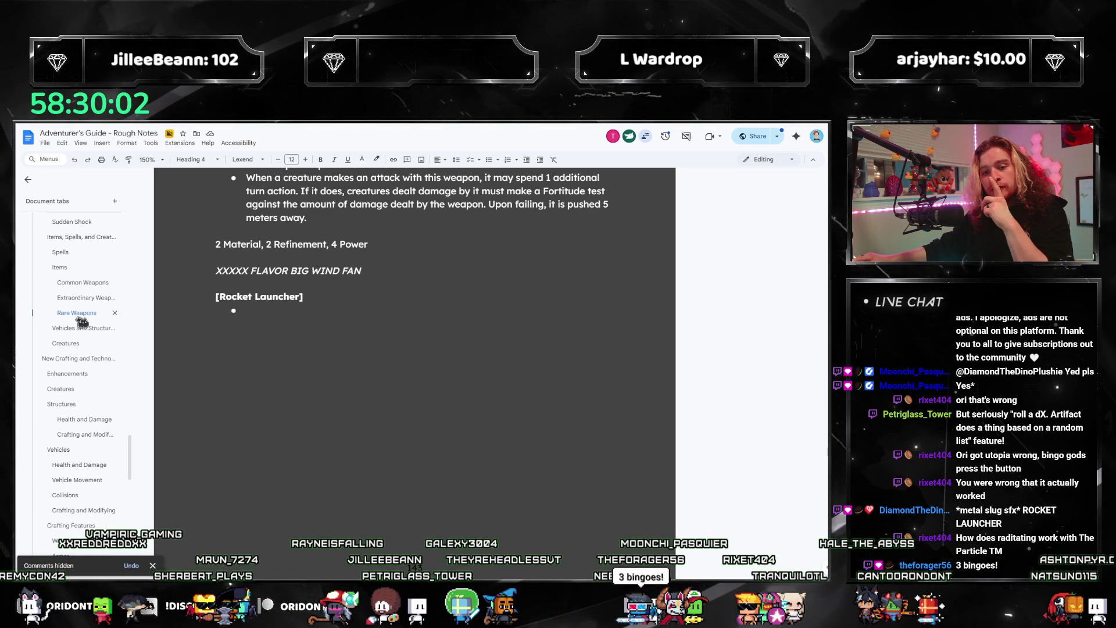
{"action": "scroll", "coordinate": [71, 335], "scroll_direction": "down", "scroll_amount": 3}
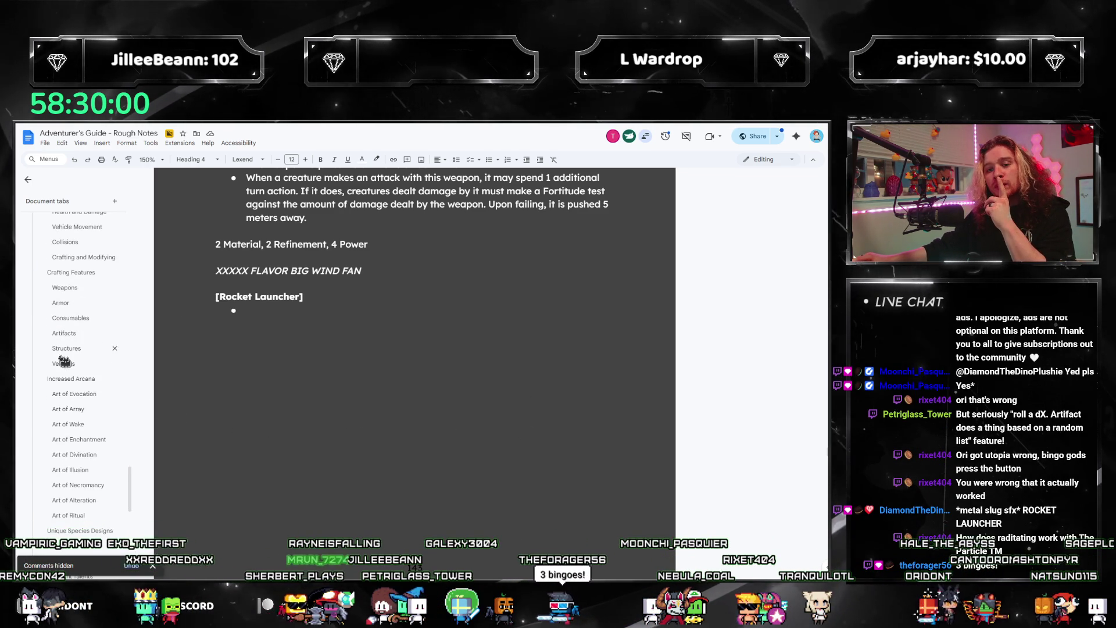
{"action": "left_click", "coordinate": [63, 332]}
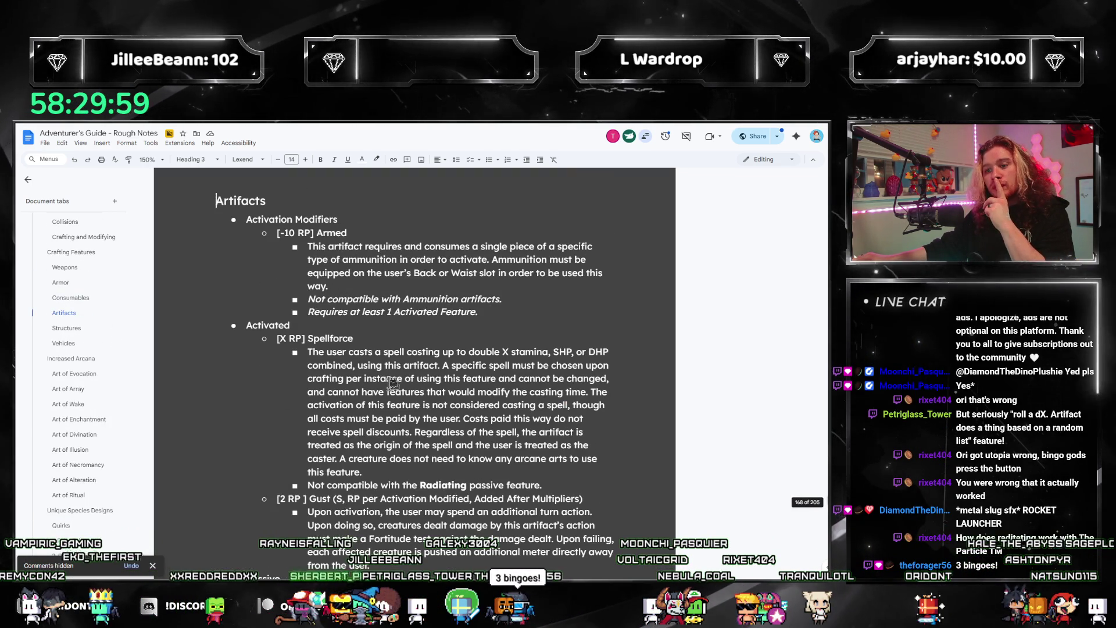
- Create an outdented line under the Armed requirement and delete the Divide by X placeholder
{"action": "left_click", "coordinate": [492, 310]}
{"action": "key", "text": "Return"}
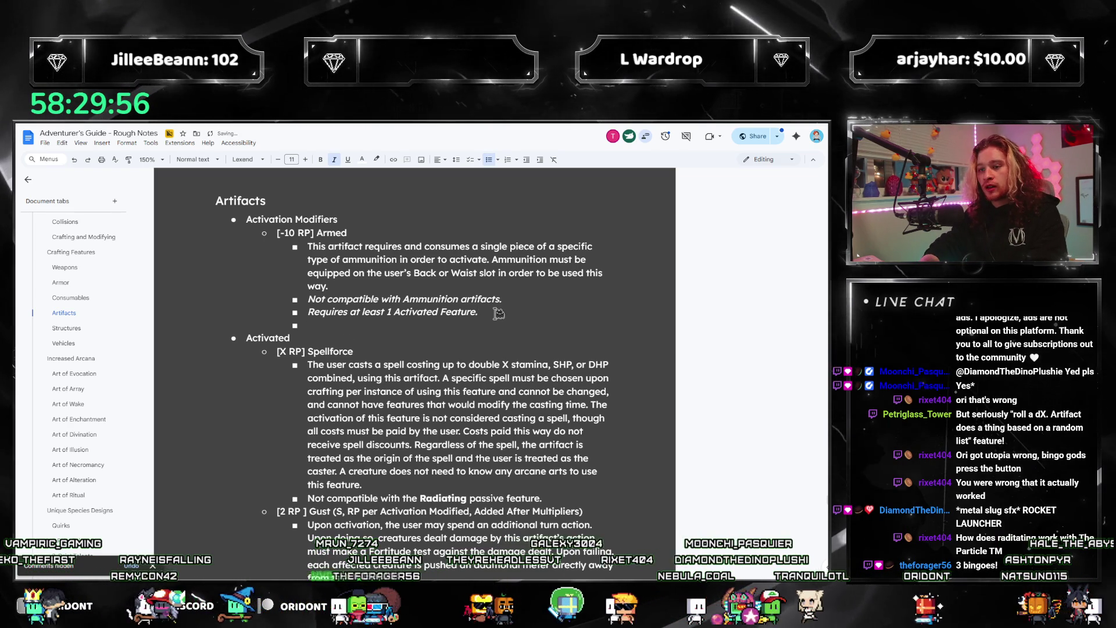
{"action": "key", "text": "shift+Tab"}
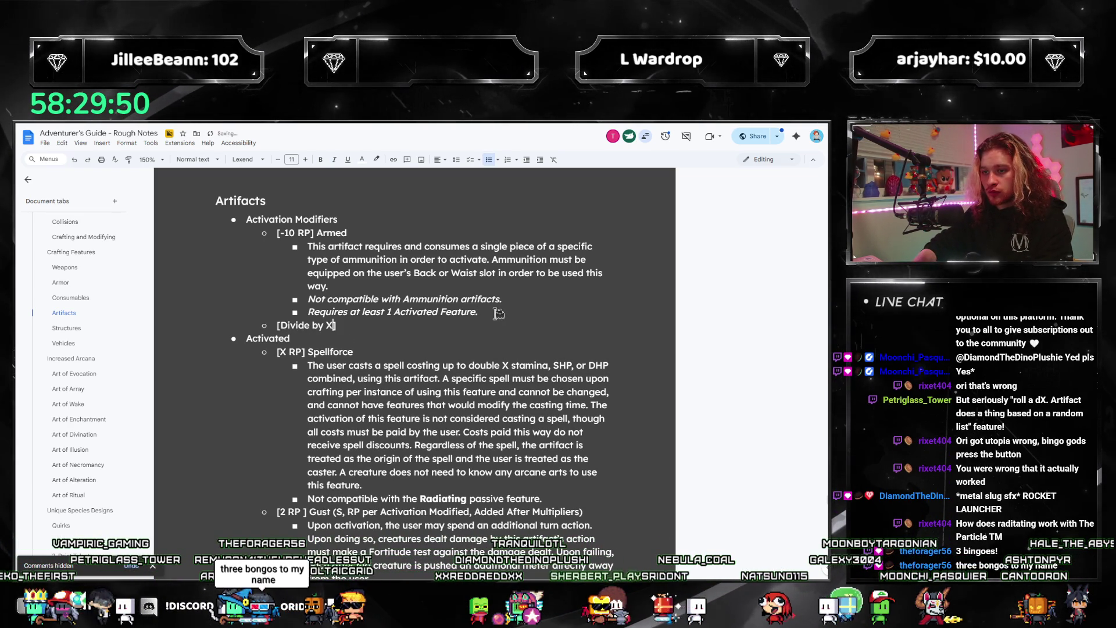
{"action": "key", "text": "shift+Home"}
{"action": "key", "text": "BackSpace"}
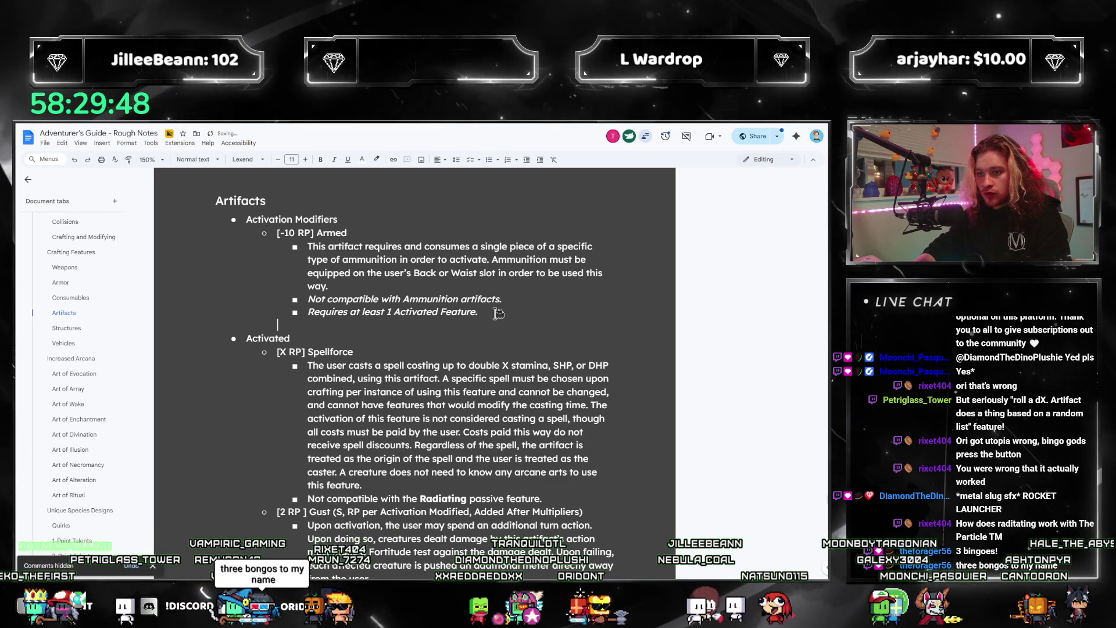
{"action": "key", "text": "BackSpace"}
{"action": "key", "text": "BackSpace"}
{"action": "scroll", "coordinate": [498, 314], "scroll_direction": "down", "scroll_amount": 1}
{"action": "scroll", "coordinate": [470, 336], "scroll_direction": "down", "scroll_amount": 3}
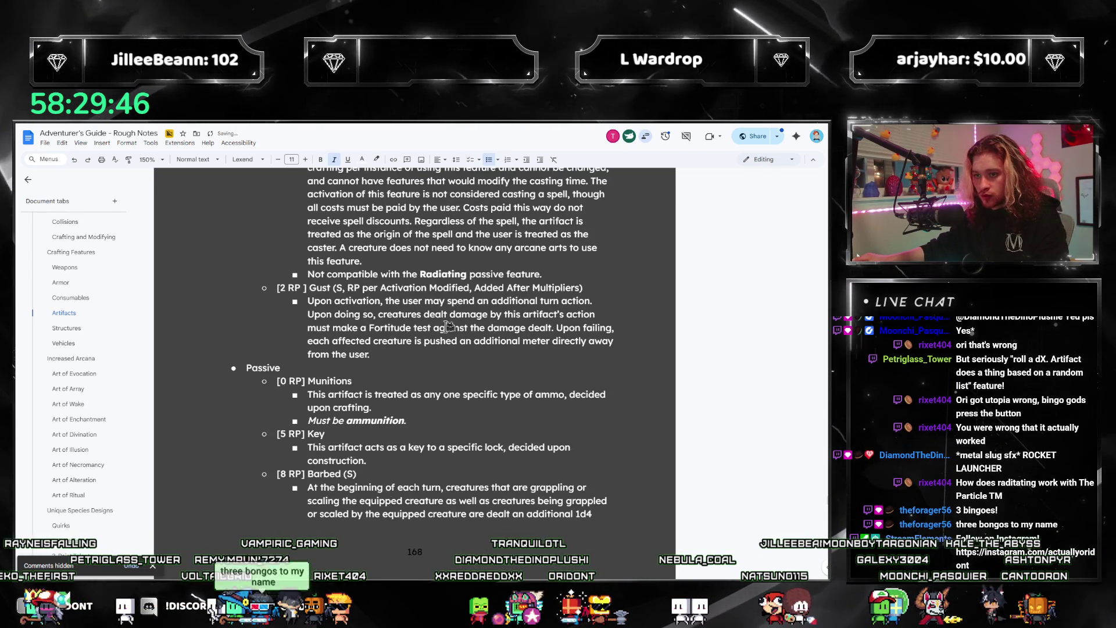
{"action": "scroll", "coordinate": [439, 357], "scroll_direction": "down", "scroll_amount": 1}
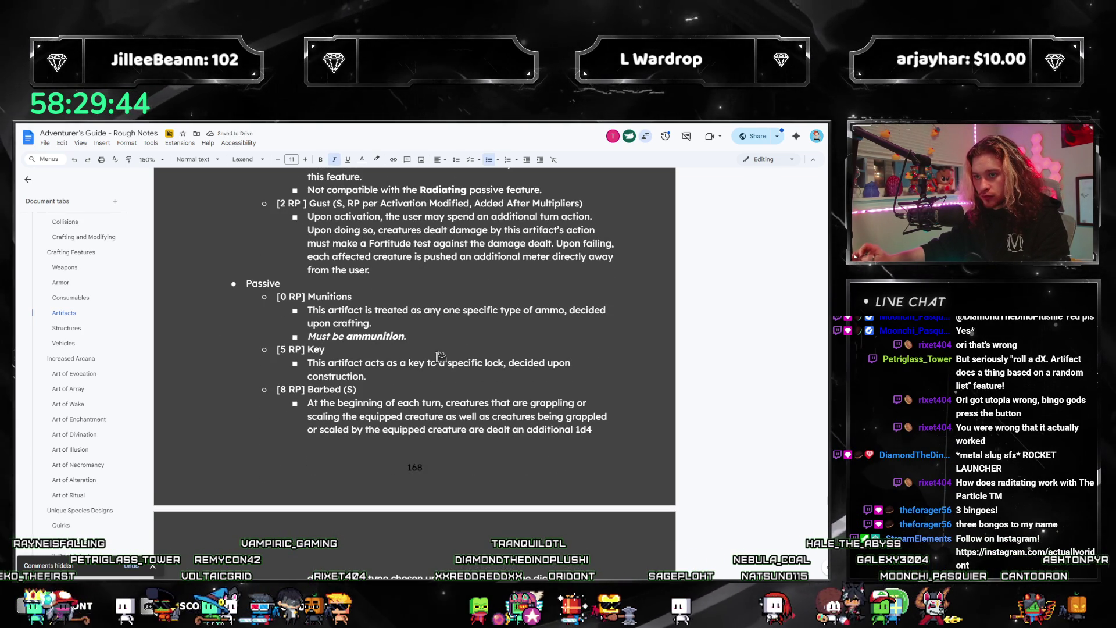
{"action": "scroll", "coordinate": [439, 358], "scroll_direction": "down", "scroll_amount": 2}
{"action": "scroll", "coordinate": [440, 358], "scroll_direction": "down", "scroll_amount": 5}
{"action": "scroll", "coordinate": [439, 358], "scroll_direction": "down", "scroll_amount": 5}
{"action": "scroll", "coordinate": [440, 355], "scroll_direction": "down", "scroll_amount": 4}
{"action": "scroll", "coordinate": [440, 356], "scroll_direction": "down", "scroll_amount": 3}
{"action": "scroll", "coordinate": [440, 356], "scroll_direction": "down", "scroll_amount": 3}
{"action": "scroll", "coordinate": [440, 356], "scroll_direction": "down", "scroll_amount": 3}
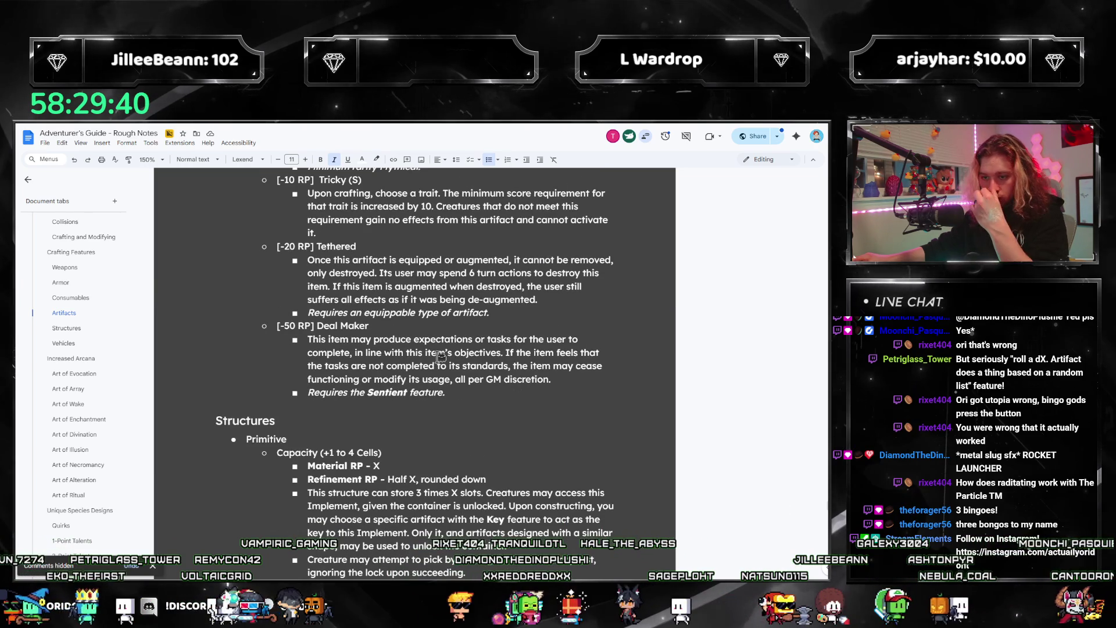
{"action": "scroll", "coordinate": [440, 356], "scroll_direction": "up", "scroll_amount": 3}
{"action": "scroll", "coordinate": [535, 437], "scroll_direction": "up", "scroll_amount": 2}
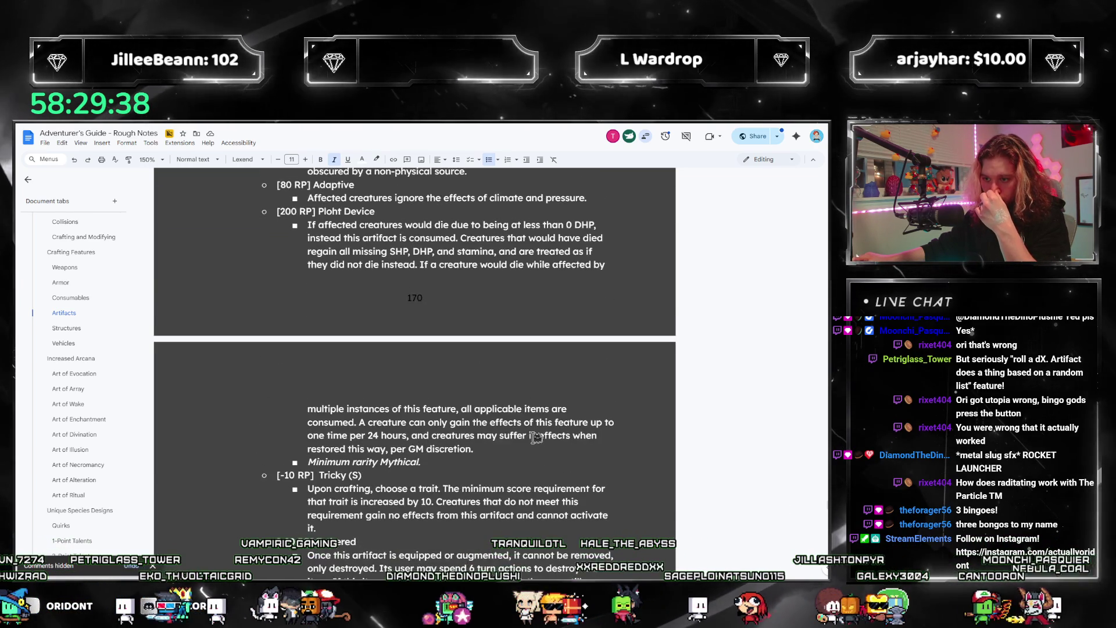
{"action": "scroll", "coordinate": [535, 438], "scroll_direction": "up", "scroll_amount": 3}
{"action": "scroll", "coordinate": [535, 438], "scroll_direction": "up", "scroll_amount": 4}
{"action": "scroll", "coordinate": [535, 437], "scroll_direction": "up", "scroll_amount": 4}
{"action": "scroll", "coordinate": [535, 438], "scroll_direction": "up", "scroll_amount": 2}
{"action": "scroll", "coordinate": [536, 438], "scroll_direction": "up", "scroll_amount": 2}
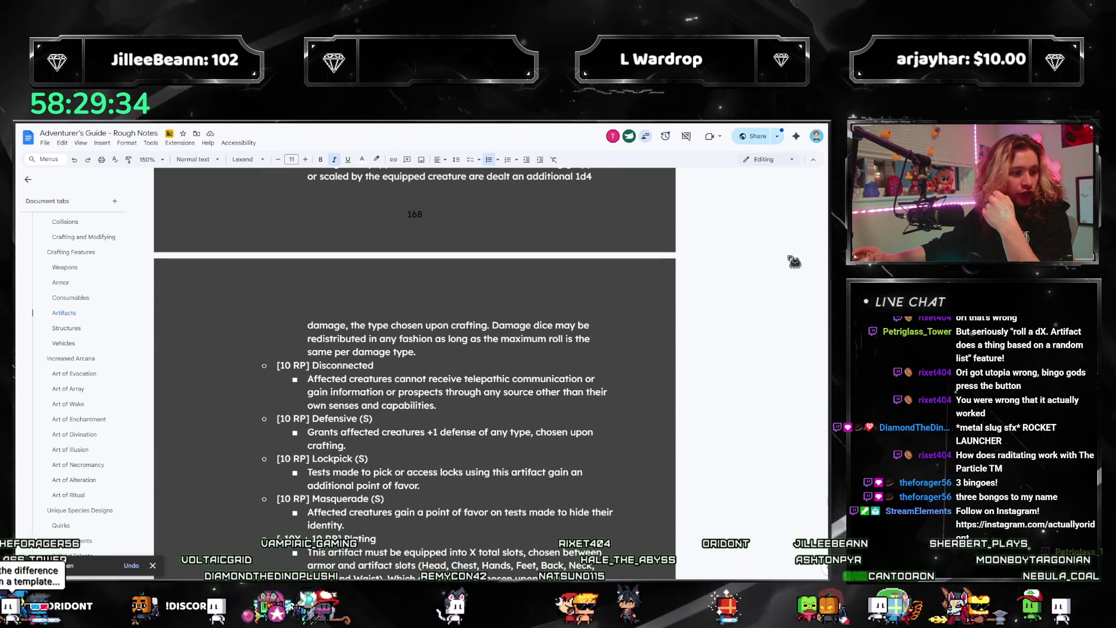
{"action": "scroll", "coordinate": [529, 329], "scroll_direction": "up", "scroll_amount": 1}
{"action": "scroll", "coordinate": [528, 328], "scroll_direction": "up", "scroll_amount": 4}
{"action": "scroll", "coordinate": [529, 329], "scroll_direction": "up", "scroll_amount": 3}
{"action": "scroll", "coordinate": [517, 397], "scroll_direction": "up", "scroll_amount": 2}
{"action": "scroll", "coordinate": [516, 397], "scroll_direction": "down", "scroll_amount": 2}
- Start a fresh bullet beneath the Armed modifier's Activated Feature requirement
{"action": "key", "text": "Return"}
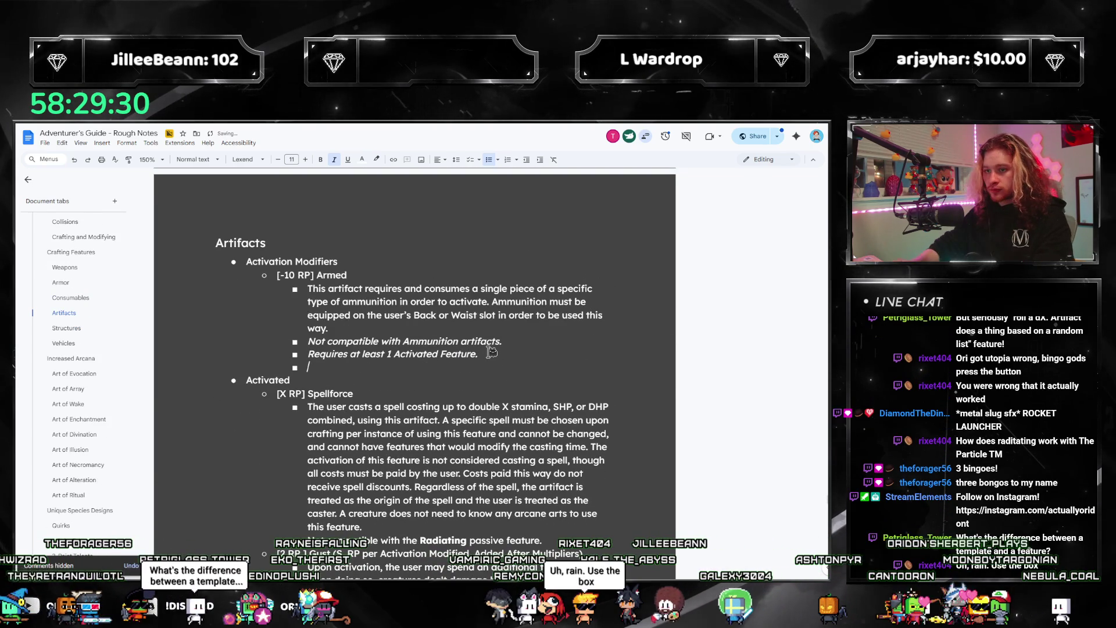
- Outdent the bullet to modifier level and replace the Divide total Activations placeholder with [Varies]
{"action": "key", "text": "shift+Tab"}
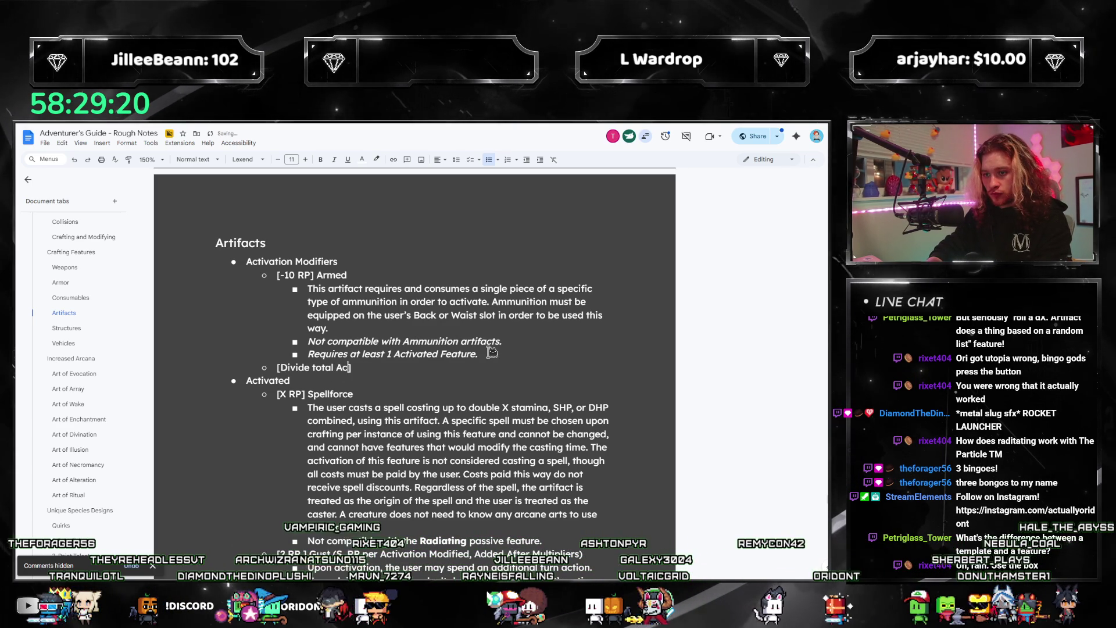
{"action": "type", "text": "tivations"}
{"action": "key", "text": "ctrl+shift+Left"}
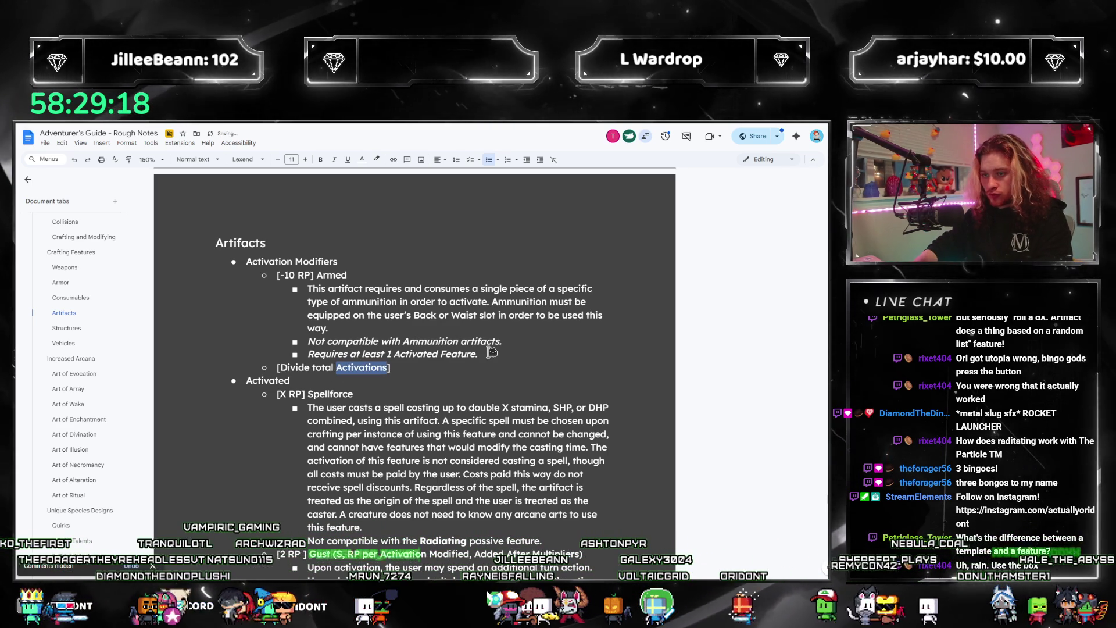
{"action": "key", "text": "ctrl+shift+Left"}
{"action": "key", "text": "ctrl+shift+Left"}
{"action": "type", "text": "Varies]"}
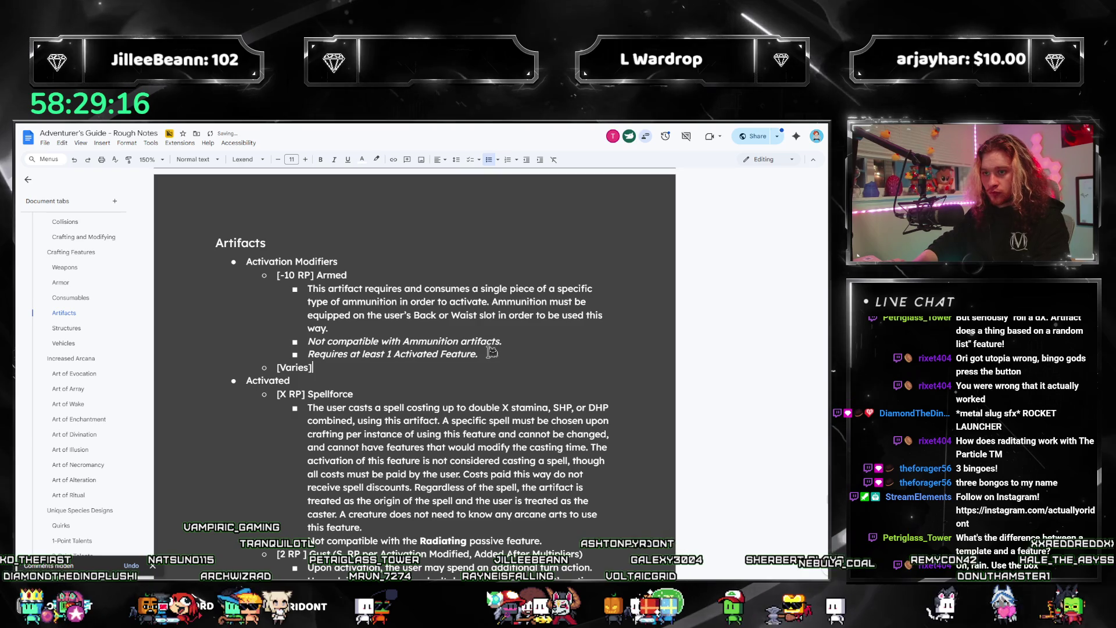
{"action": "type", "text": " Chaotic"}
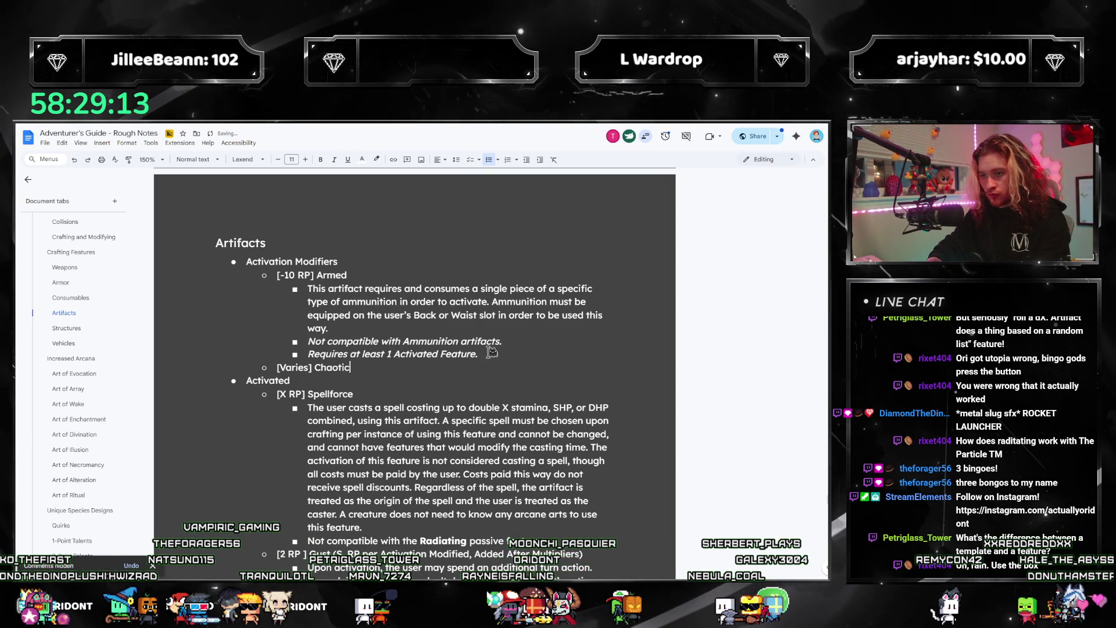
- Add an indented random-activation description line under the Chaotic modifier
{"action": "key", "text": "Return"}
{"action": "key", "text": "Tab"}
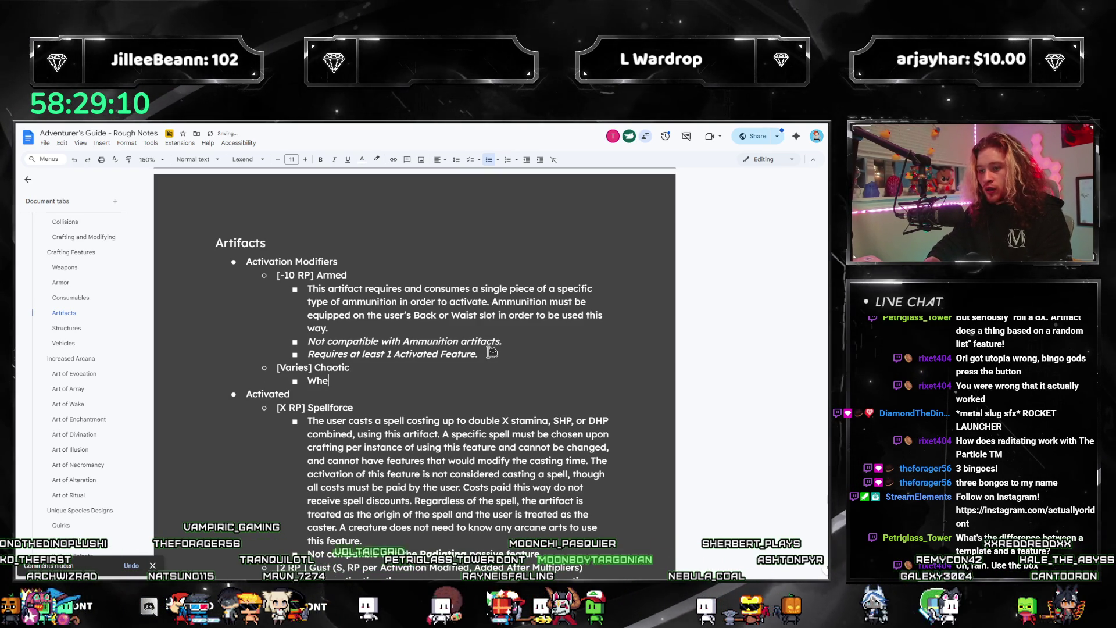
{"action": "type", "text": "n this artifact is "}
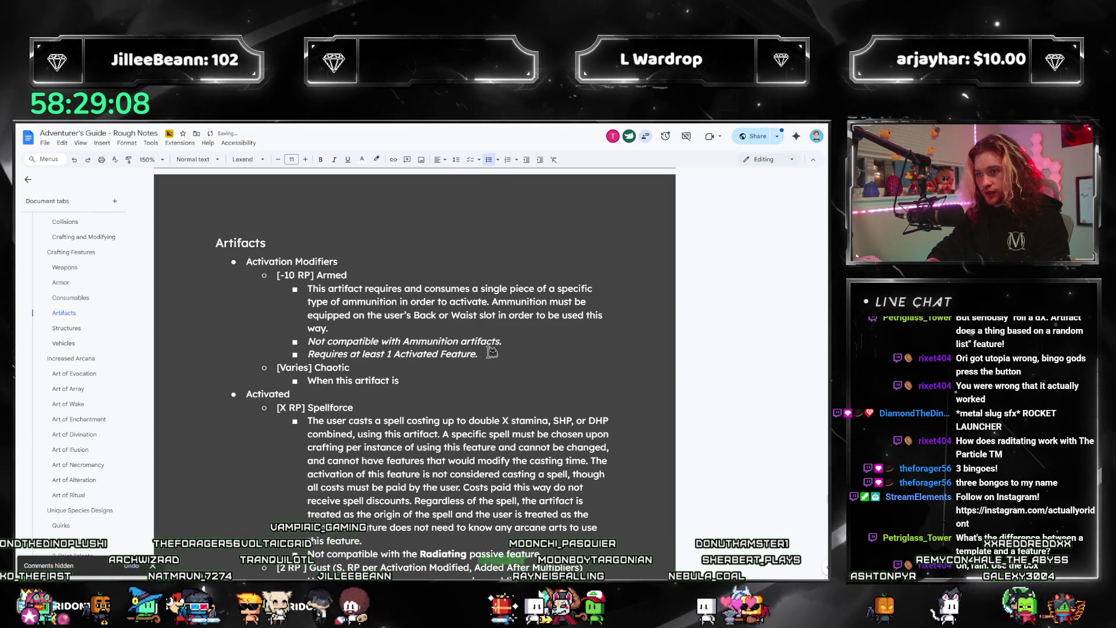
{"action": "type", "text": "activated, a"}
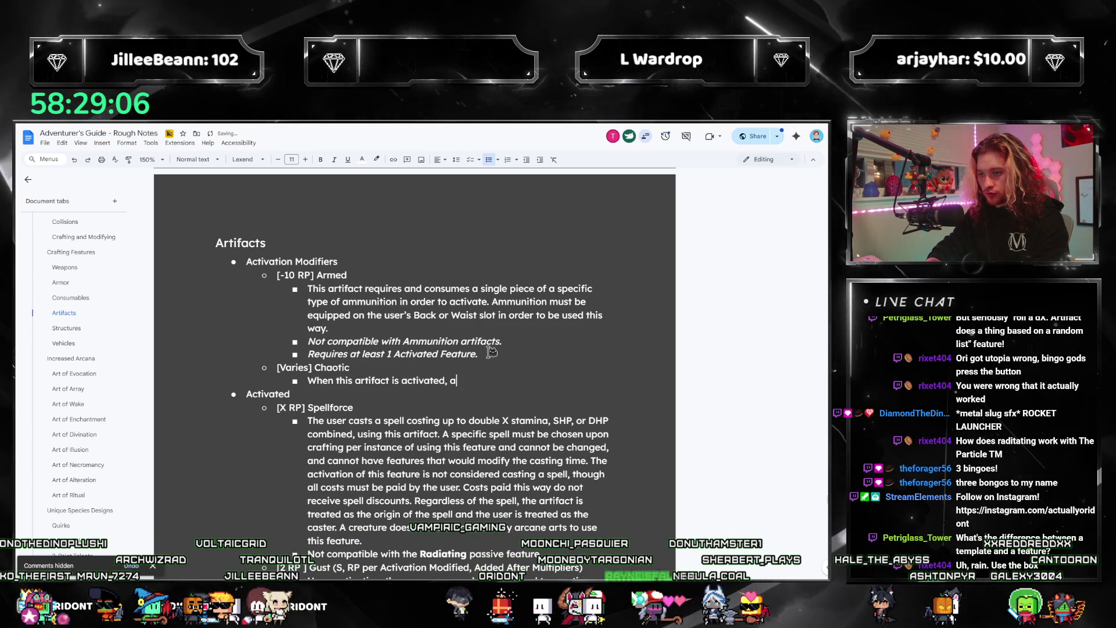
{"action": "type", "text": " random applicabl"}
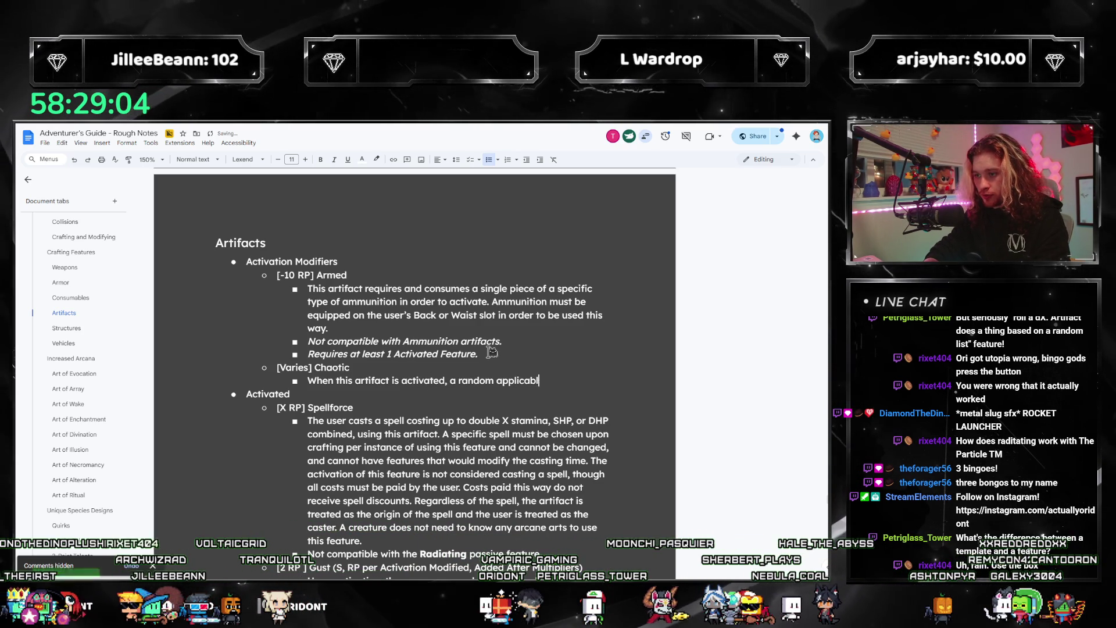
{"action": "type", "text": "e activation is cho"}
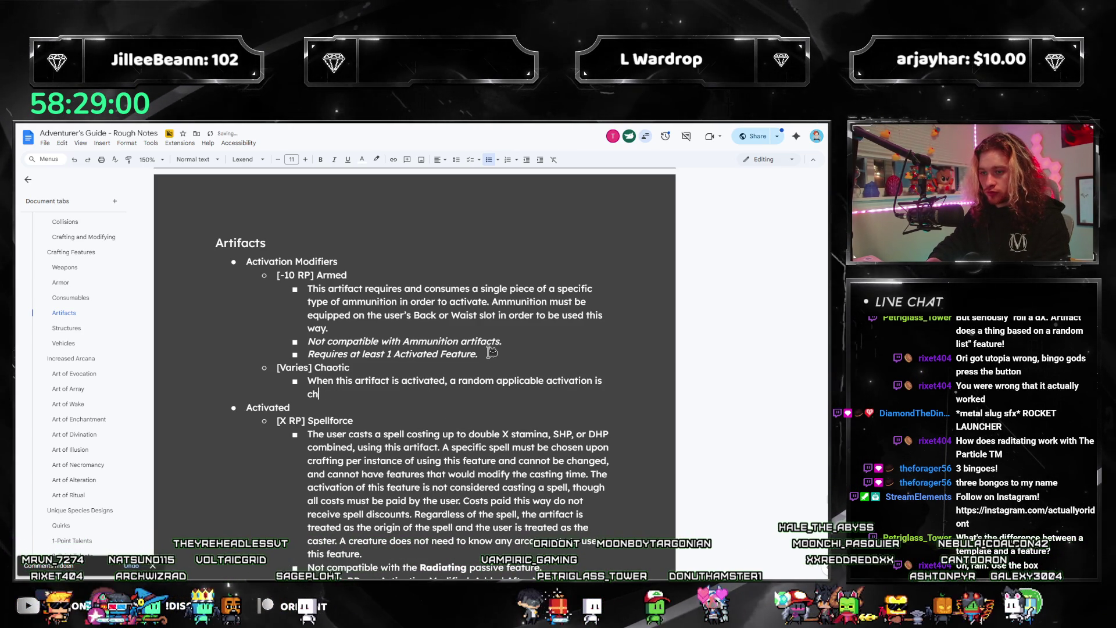
{"action": "key", "text": "BackSpace"}
{"action": "key", "text": "BackSpace"}
{"action": "key", "text": "BackSpace"}
{"action": "type", "text": "r"}
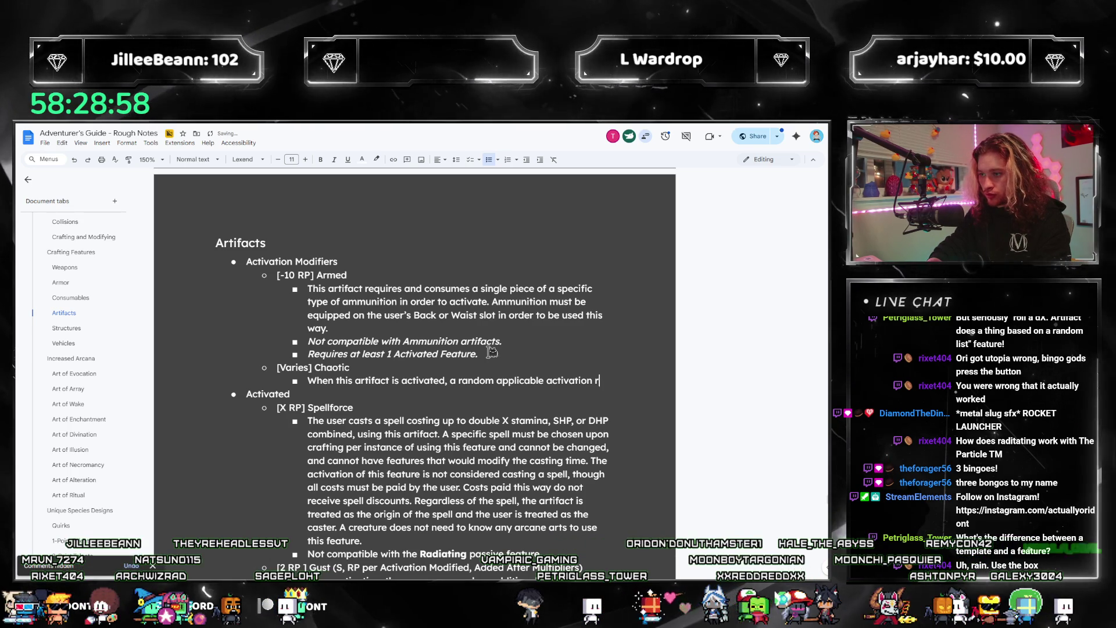
{"action": "type", "text": "is triggered."}
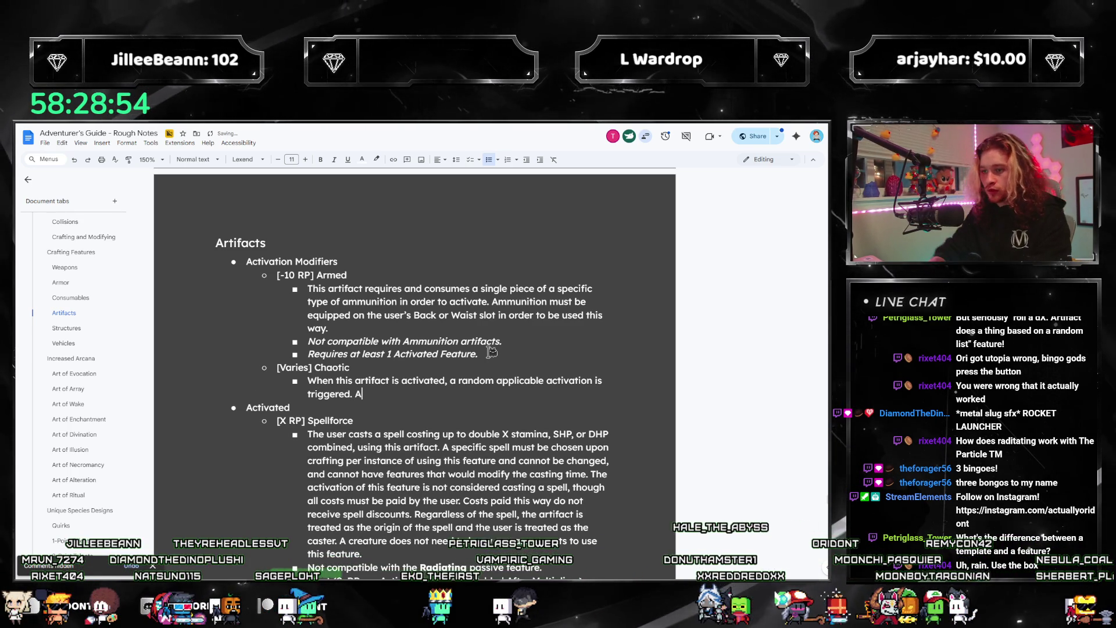
- Add an italic same-cost requirement sub-bullet, then return to the triggered sentence
{"action": "key", "text": "Return"}
{"action": "key", "text": "ctrl+i"}
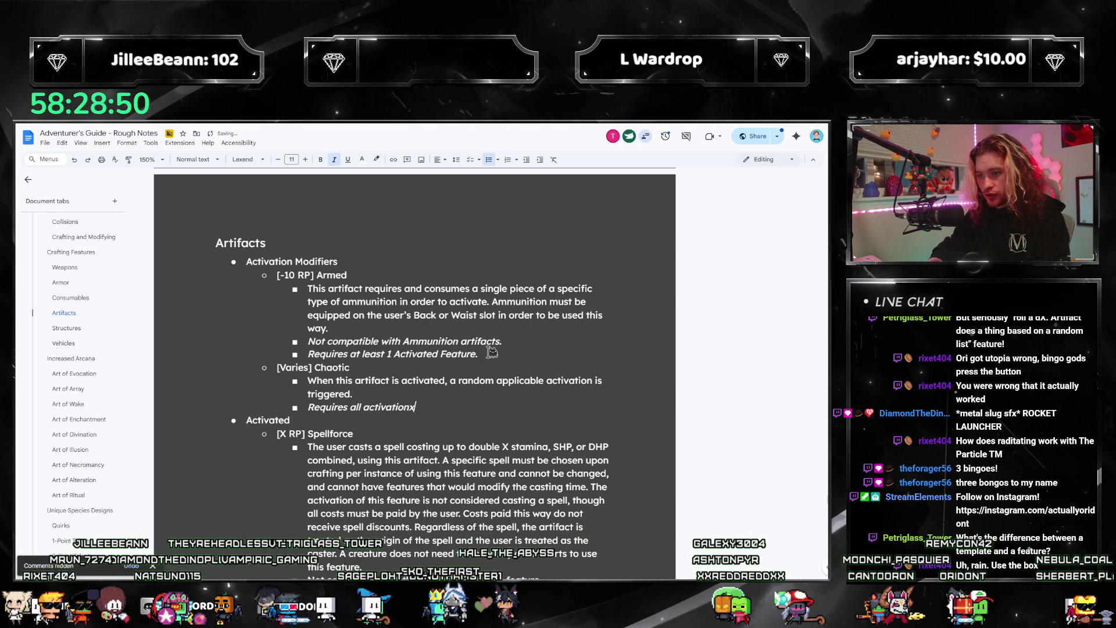
{"action": "type", "text": "have the same"}
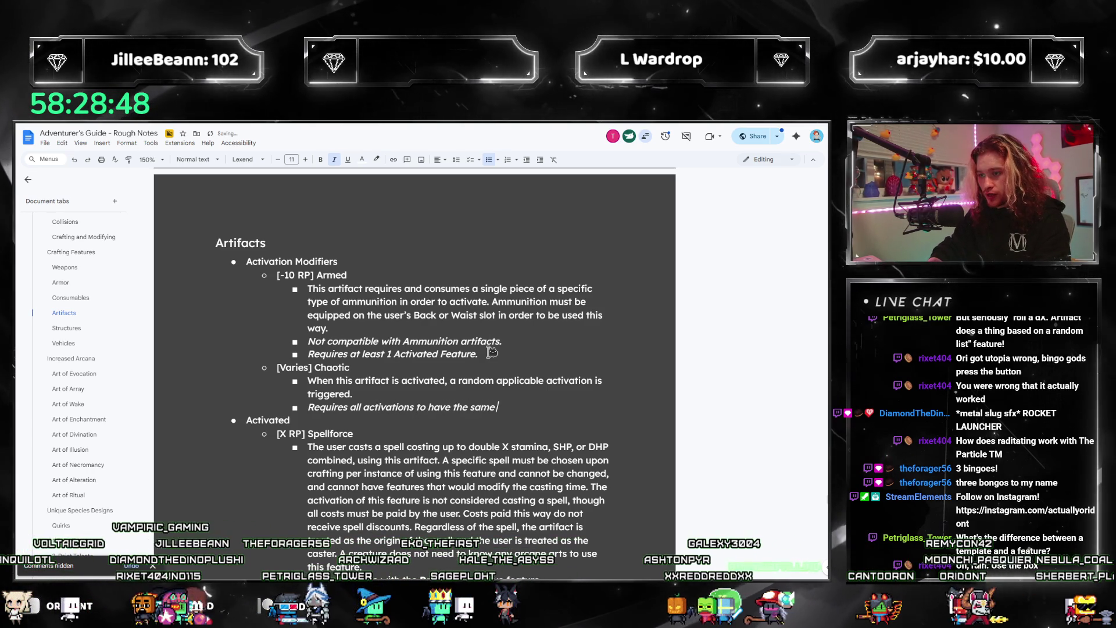
{"action": "type", "text": " turn action or"}
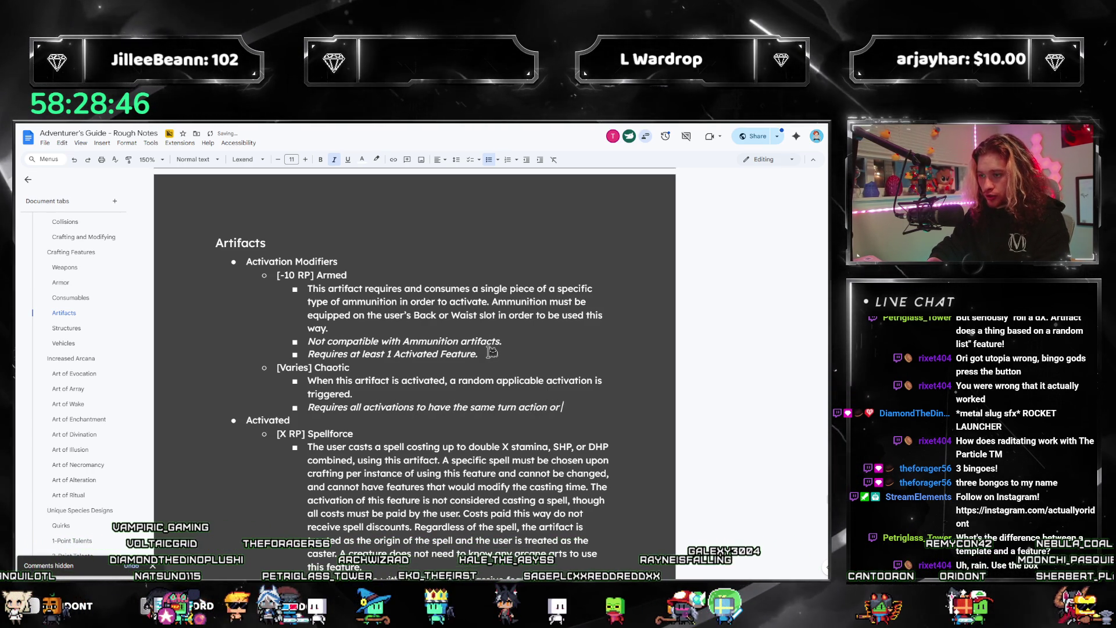
{"action": "type", "text": " oost"}
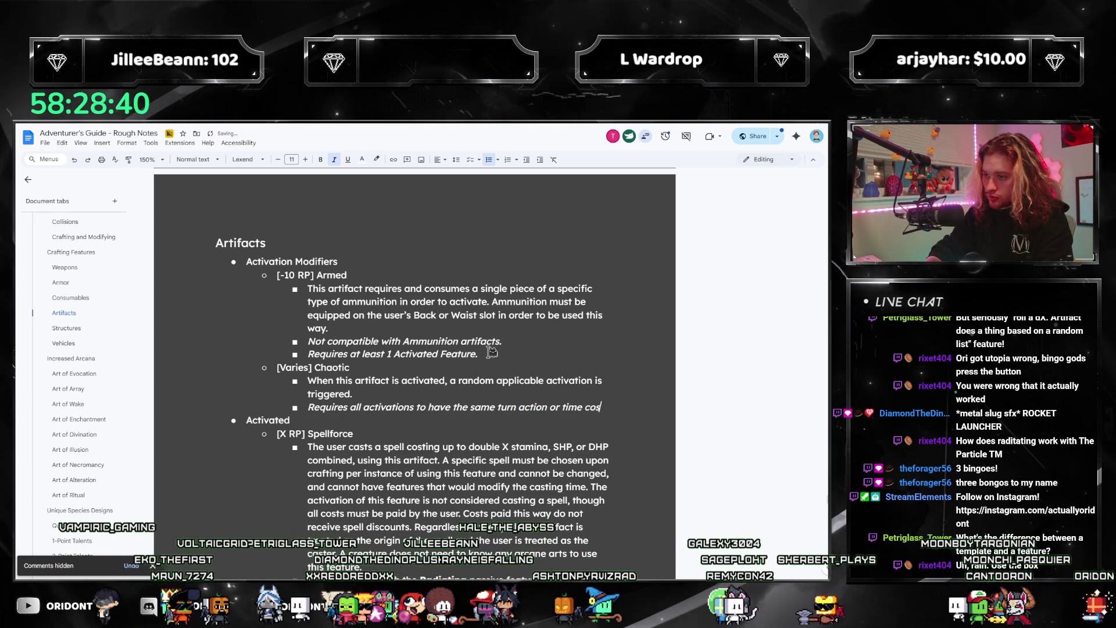
{"action": "type", "text": "."}
{"action": "key", "text": "Up"}
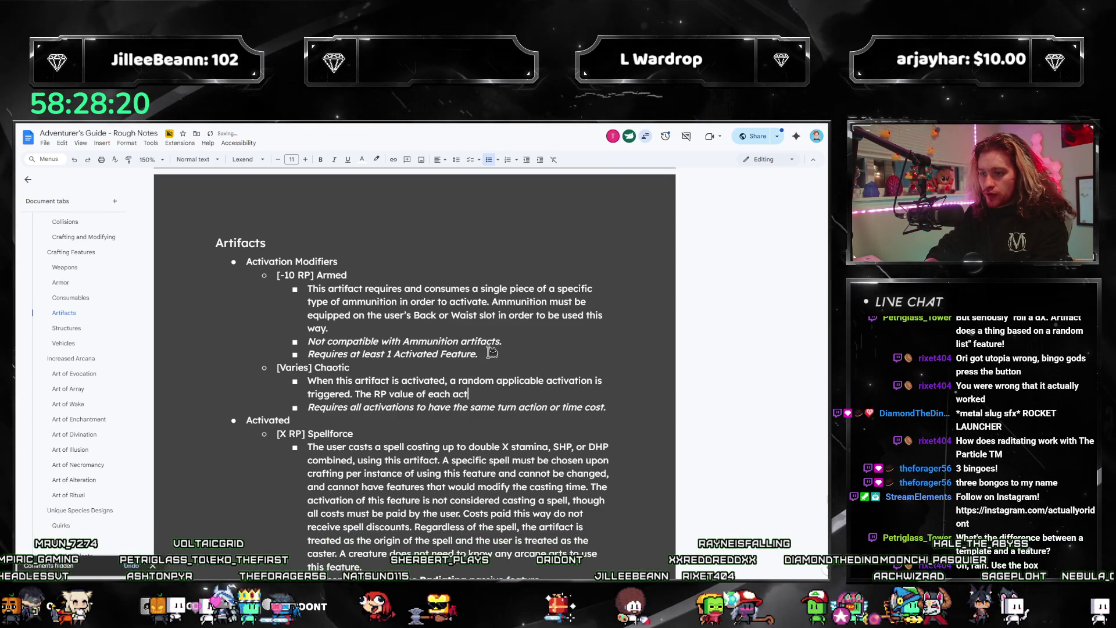
{"action": "type", "text": "ivation for trh"}
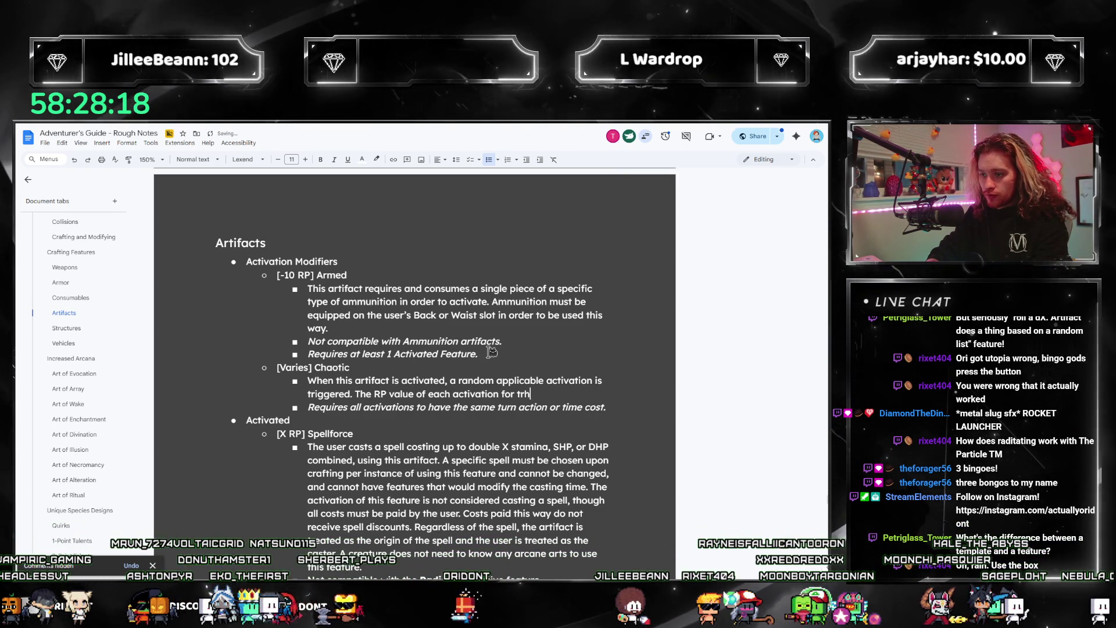
{"action": "type", "text": "i"}
- Reword Chaotic's RP sentence with "this artifact's" activations and select the rounding clause for retyping
{"action": "key", "text": "BackSpace"}
{"action": "key", "text": "BackSpace"}
{"action": "key", "text": "BackSpace"}
{"action": "type", "text": "his a"}
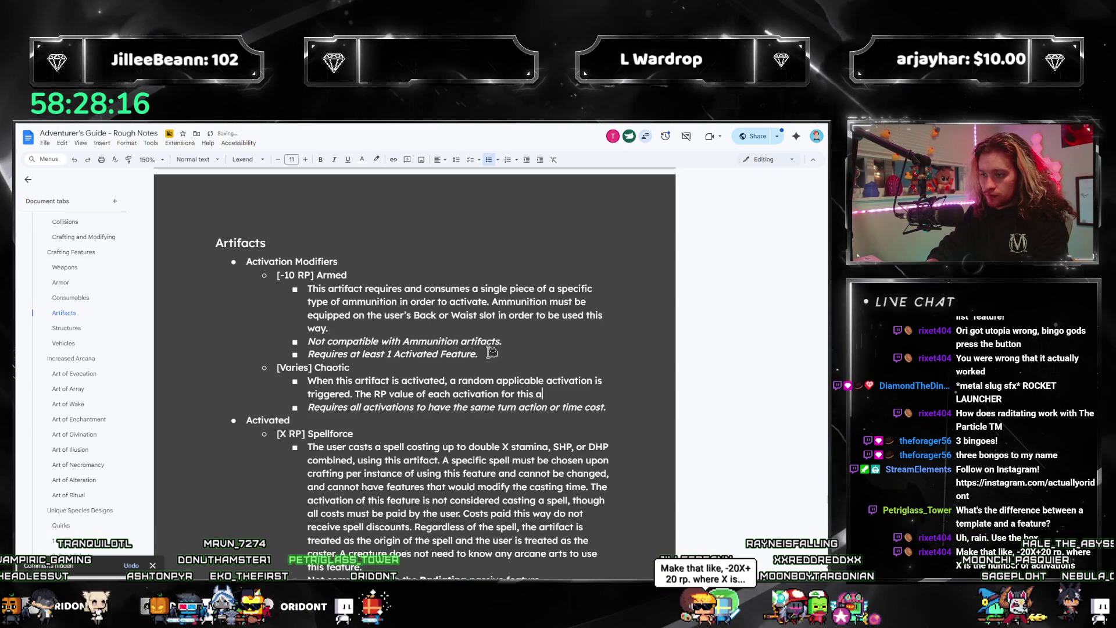
{"action": "type", "text": "rtifact are divided"}
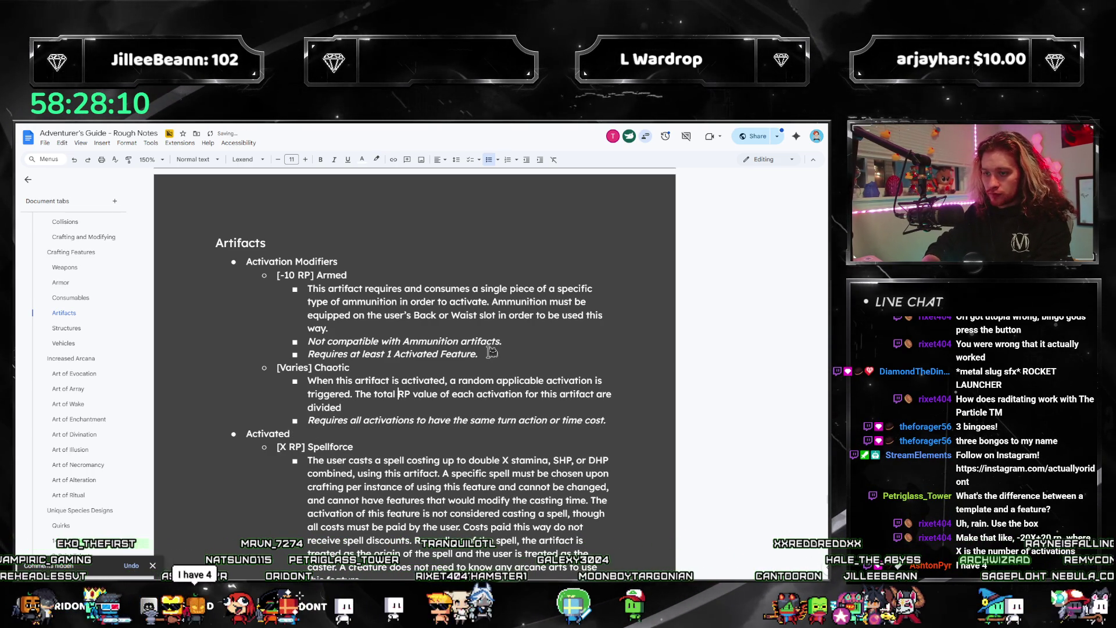
{"action": "key", "text": "ctrl+Right"}
{"action": "key", "text": "ctrl+shift+Right"}
{"action": "key", "text": "ctrl+shift+Right"}
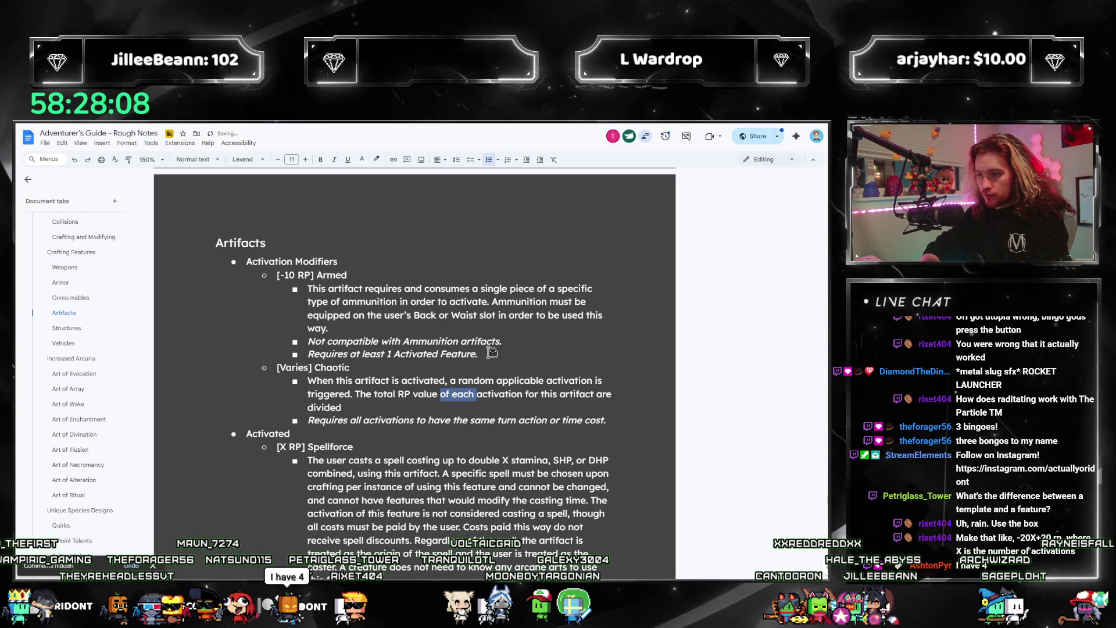
{"action": "type", "text": "this artifact's"}
{"action": "key", "text": "ctrl+Right"}
{"action": "key", "text": "Left"}
{"action": "type", "text": "s"}
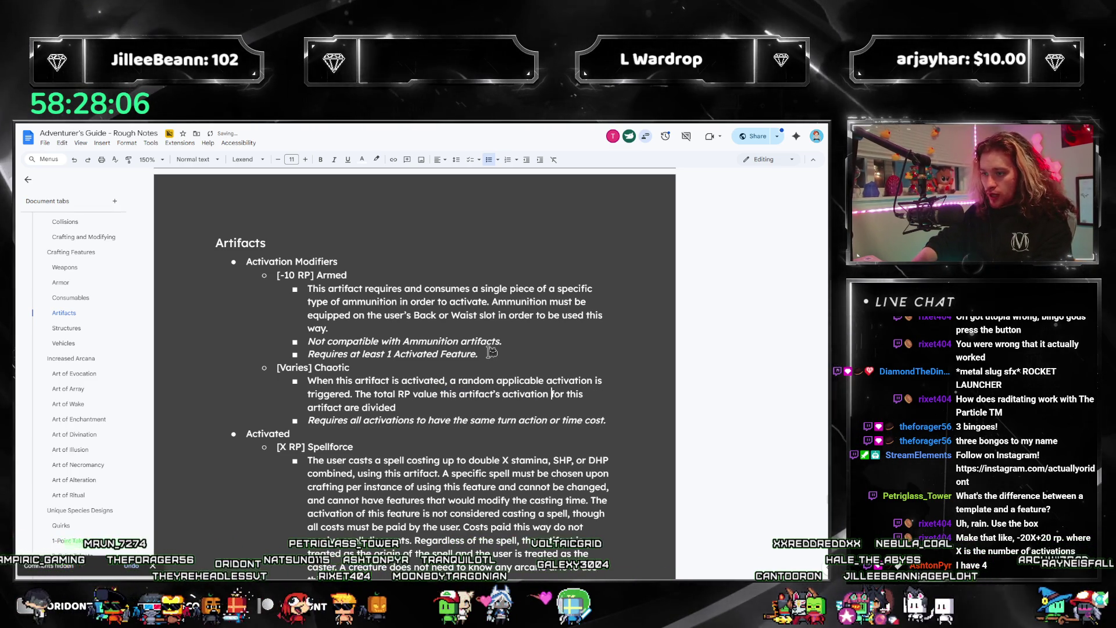
{"action": "key", "text": "ctrl+shift+Down"}
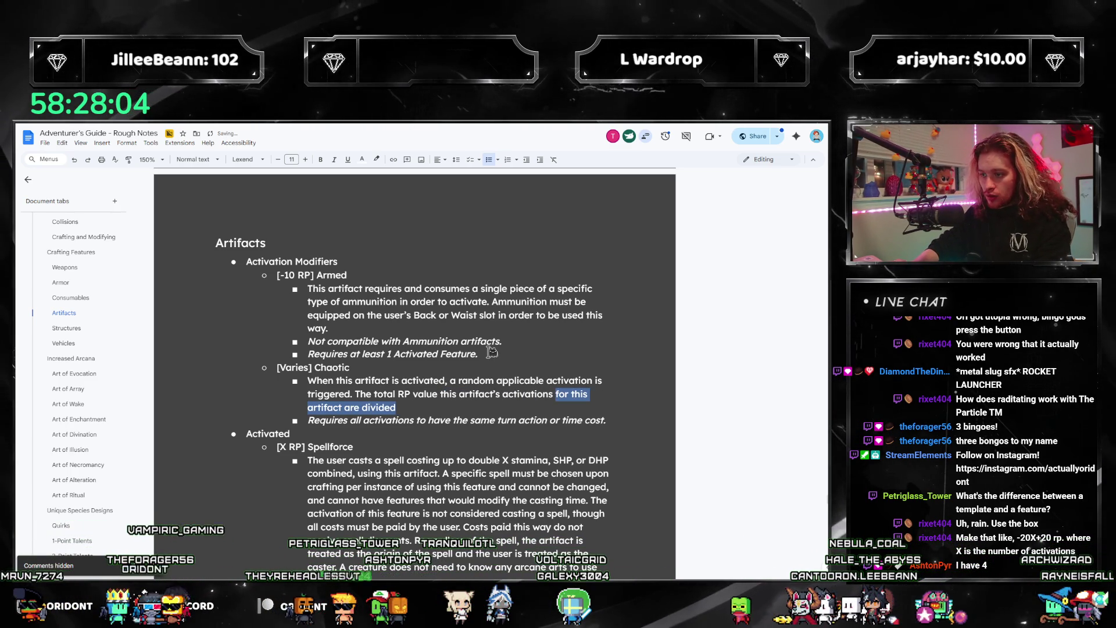
{"action": "type", "text": "a"}
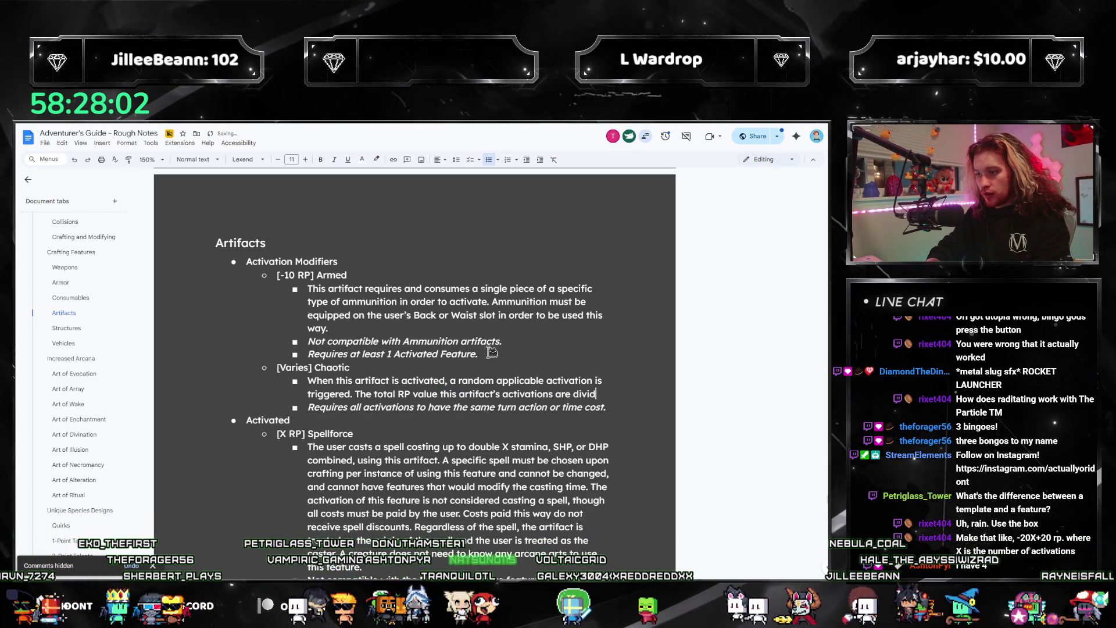
{"action": "type", "text": " by the number of ac"}
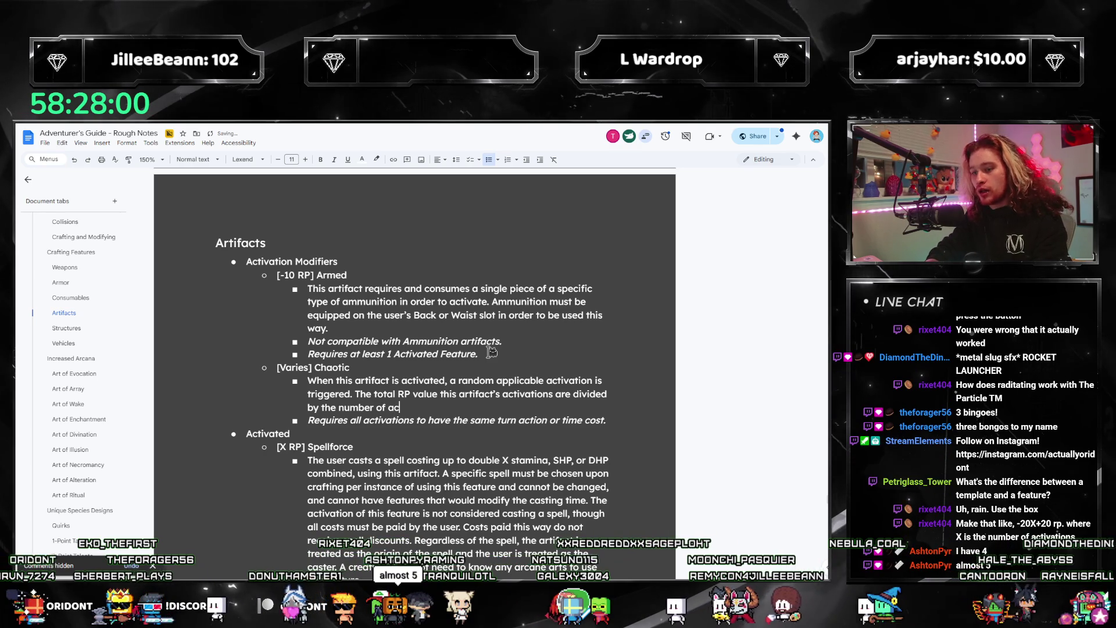
{"action": "type", "text": "tivations, rounded"}
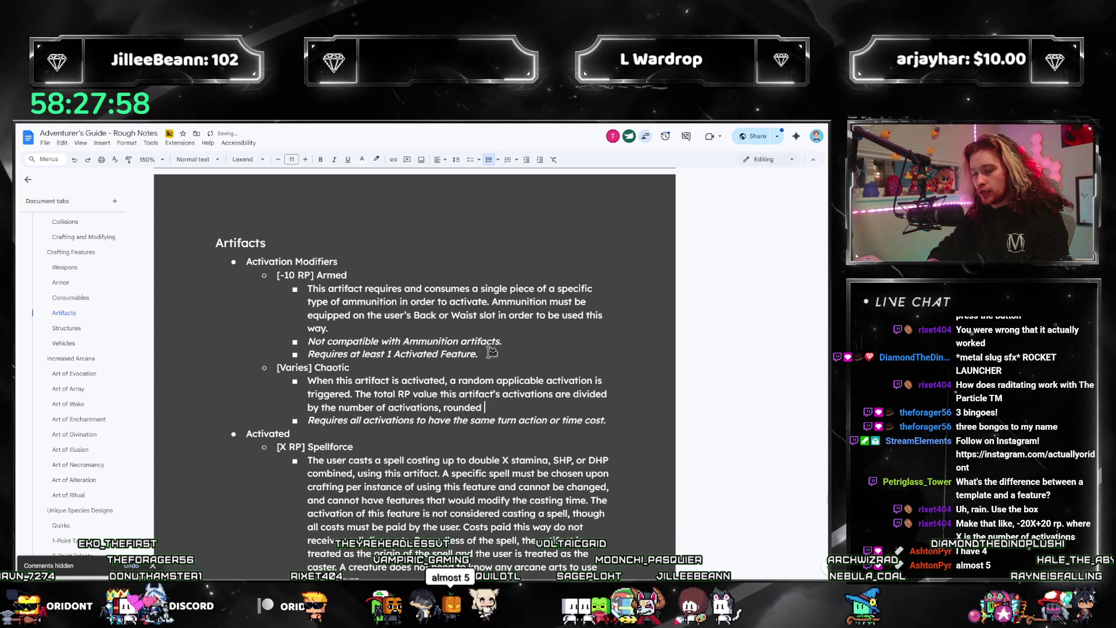
{"action": "type", "text": " up."}
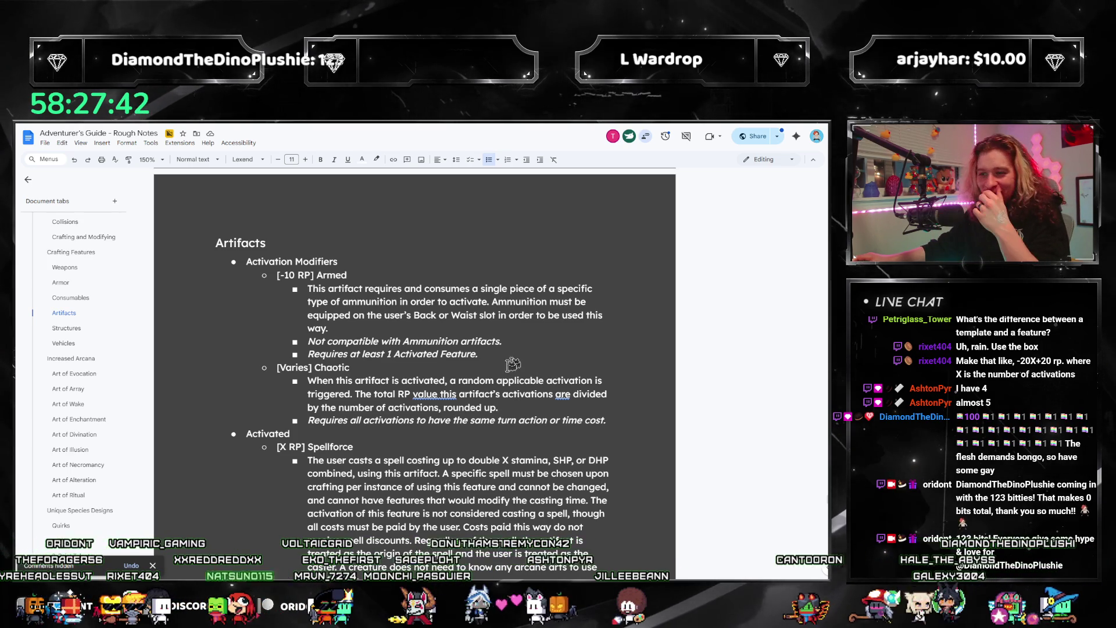
- Accept the spelling fixes so the Chaotic description reads 'value of this' and 'are rounded up'
{"action": "right_click", "coordinate": [428, 399]}
{"action": "left_click", "coordinate": [463, 420]}
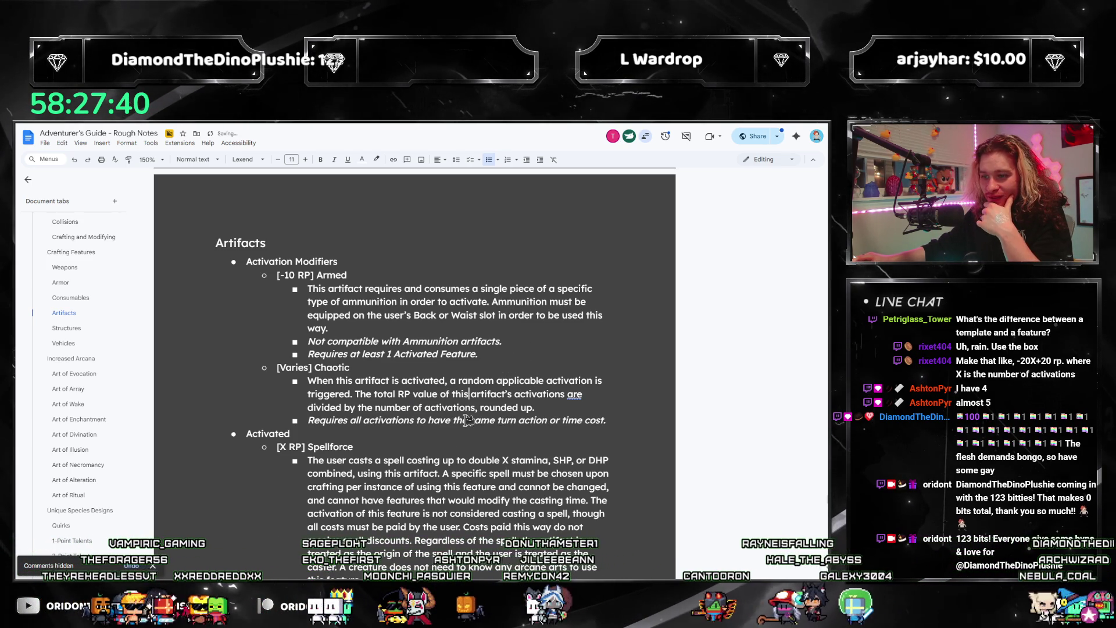
{"action": "right_click", "coordinate": [577, 395]}
{"action": "left_click", "coordinate": [610, 213]}
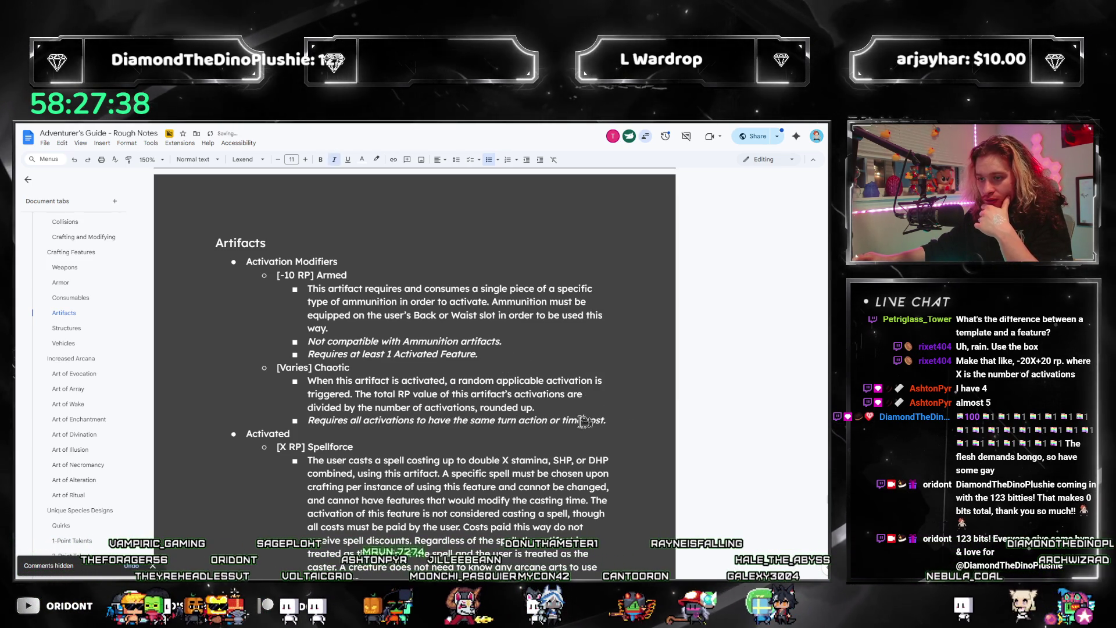
{"action": "left_click", "coordinate": [565, 407]}
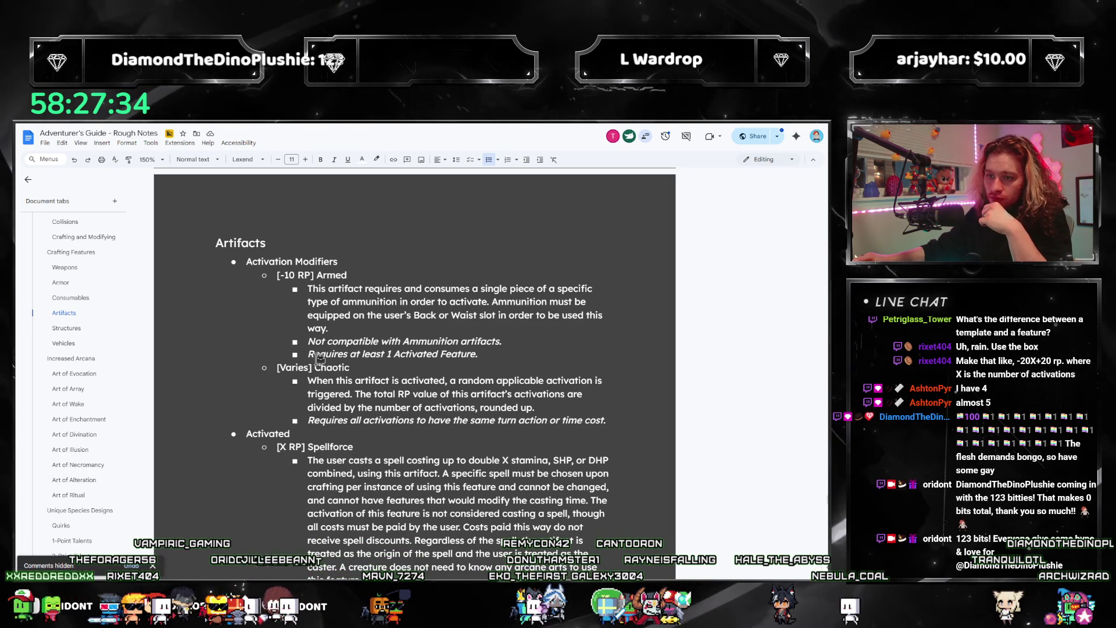
- Replace the heading word Varies with 'Divide All Total Activation RP Values'
{"action": "key", "text": "ctrl+shift+Left"}
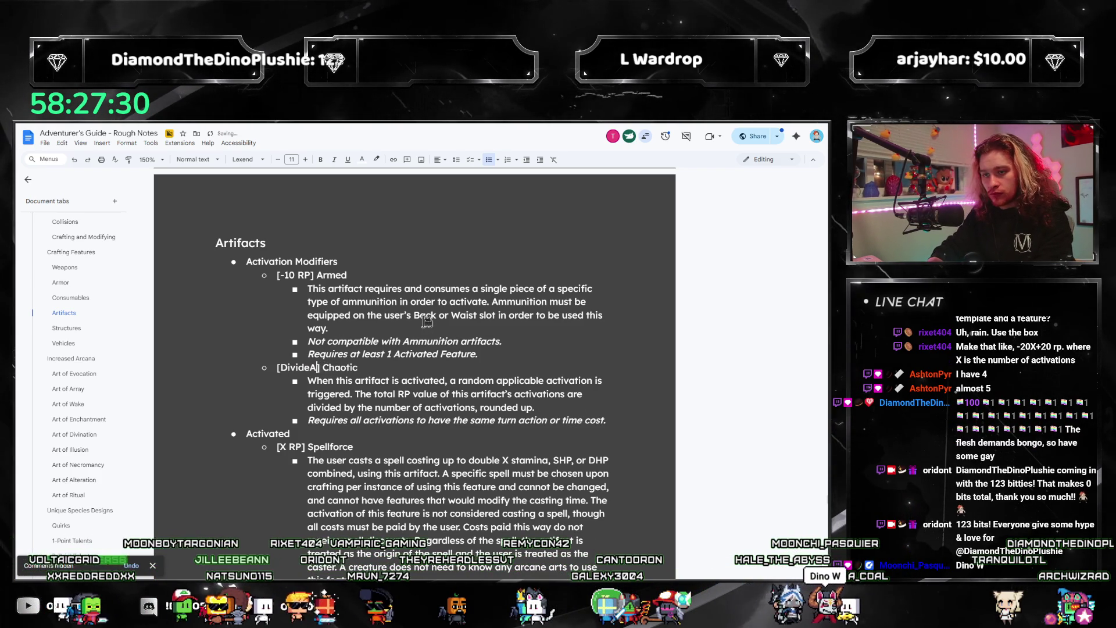
{"action": "type", "text": " All Activations"}
{"action": "key", "text": "ctrl+Left"}
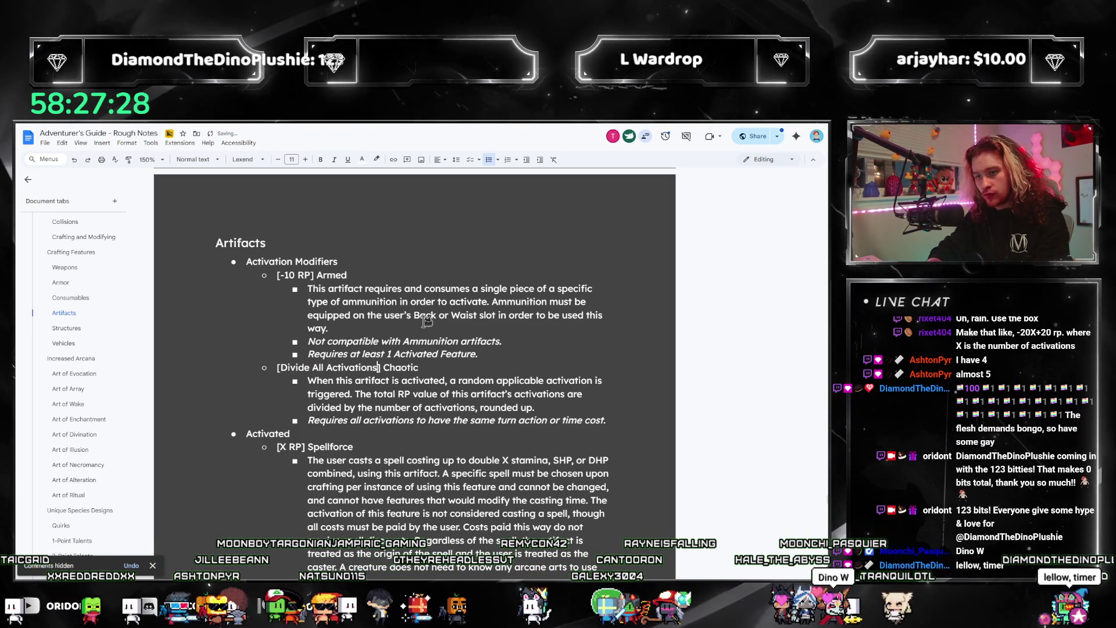
{"action": "type", "text": "To tal"}
{"action": "key", "text": "ctrl+Right"}
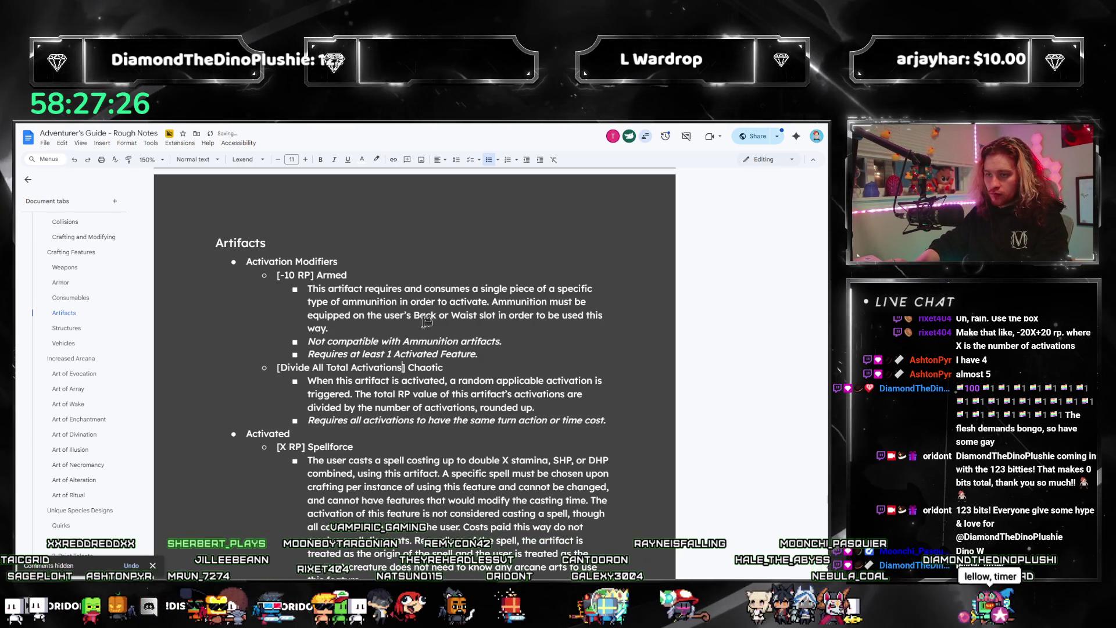
{"action": "key", "text": "BackSpace"}
{"action": "type", "text": "RP Value"}
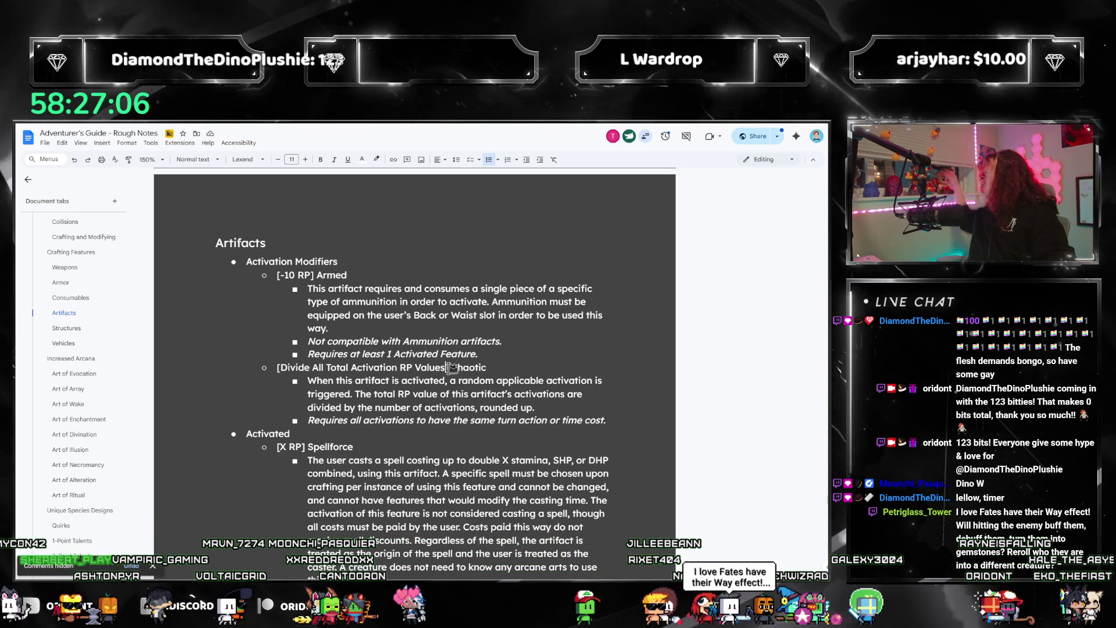
{"action": "scroll", "coordinate": [81, 302], "scroll_direction": "up", "scroll_amount": 5}
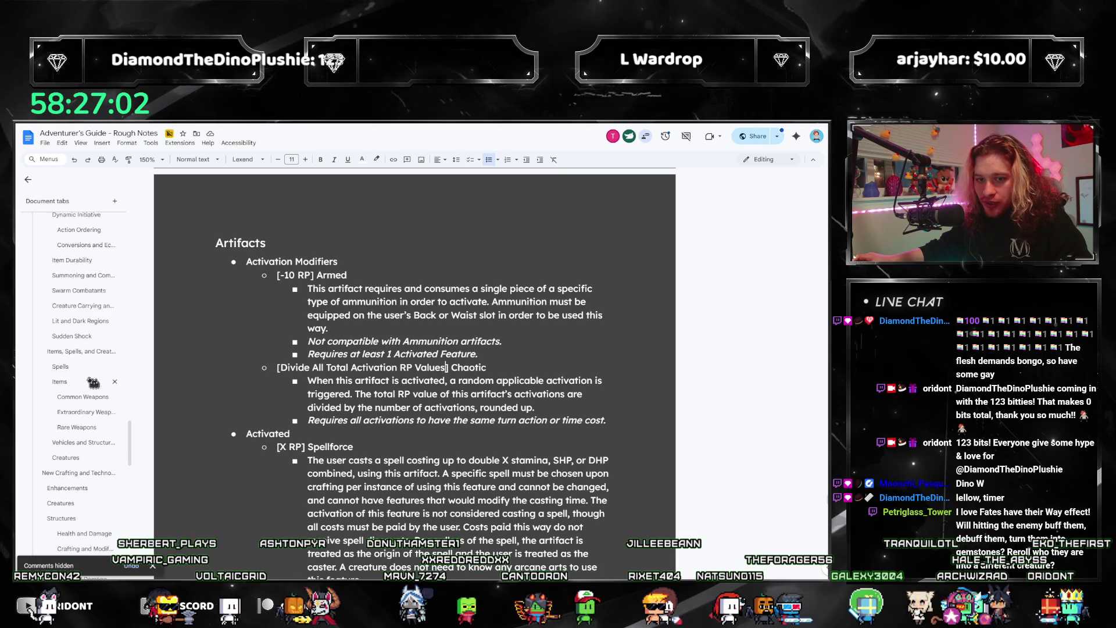
{"action": "scroll", "coordinate": [53, 366], "scroll_direction": "up", "scroll_amount": 5}
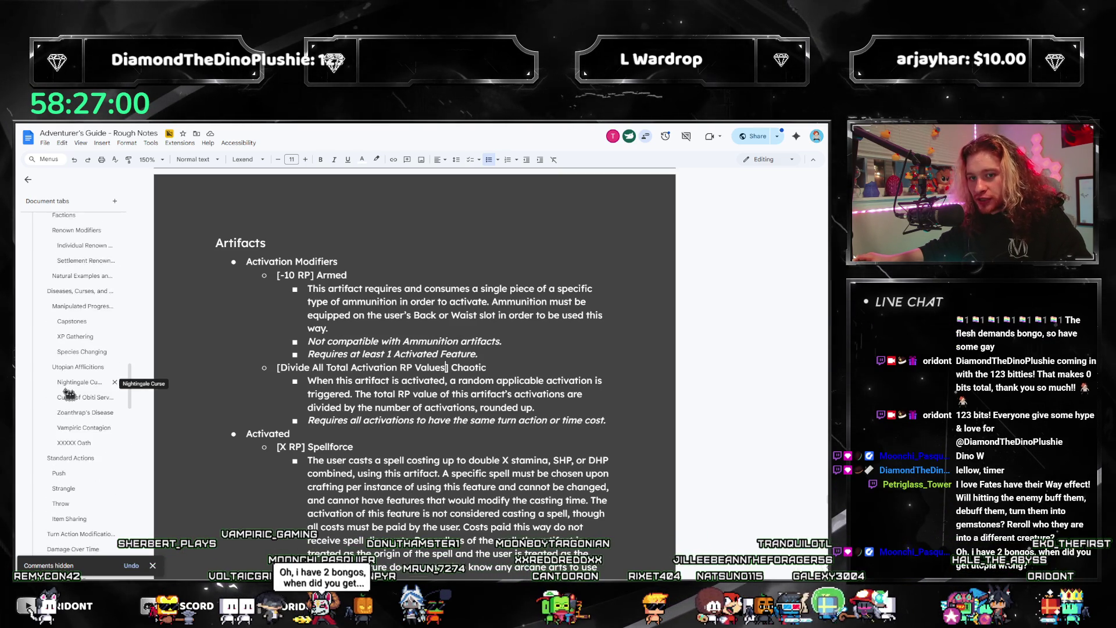
{"action": "scroll", "coordinate": [67, 367], "scroll_direction": "down", "scroll_amount": 10}
{"action": "scroll", "coordinate": [60, 444], "scroll_direction": "down", "scroll_amount": 5}
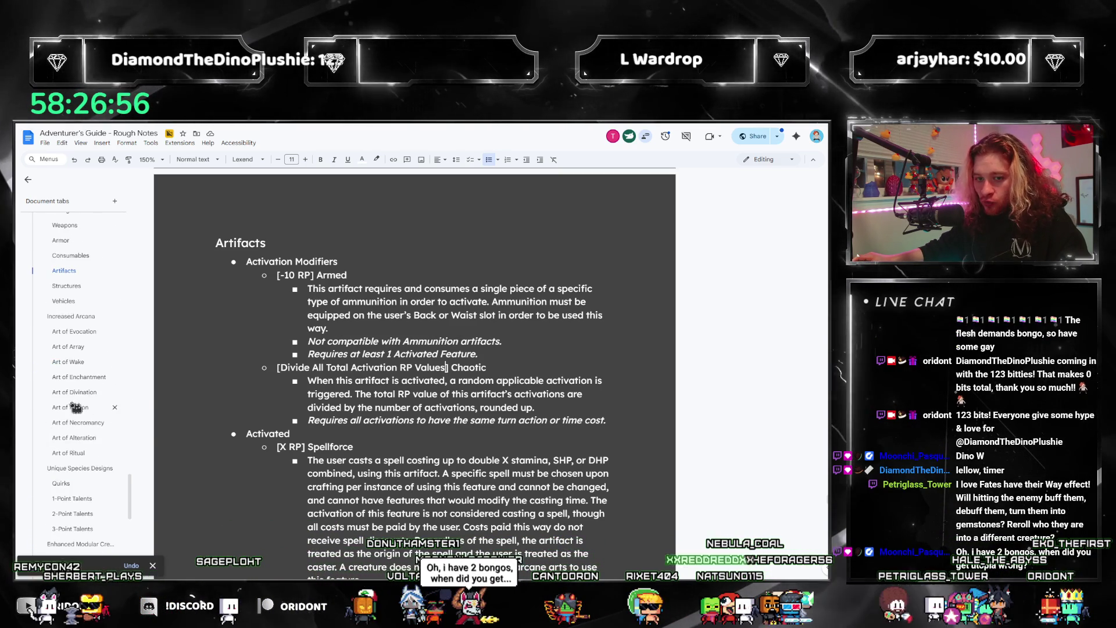
{"action": "scroll", "coordinate": [88, 402], "scroll_direction": "down", "scroll_amount": 10}
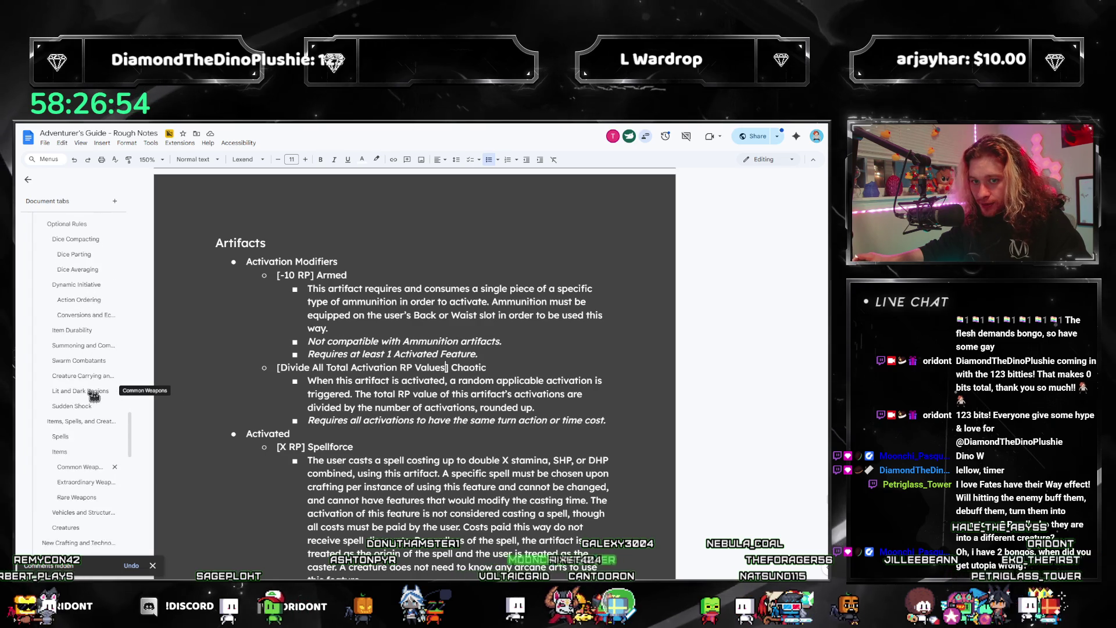
{"action": "scroll", "coordinate": [96, 397], "scroll_direction": "up", "scroll_amount": 5}
{"action": "scroll", "coordinate": [98, 395], "scroll_direction": "up", "scroll_amount": 2}
{"action": "scroll", "coordinate": [96, 398], "scroll_direction": "up", "scroll_amount": 2}
{"action": "scroll", "coordinate": [95, 403], "scroll_direction": "up", "scroll_amount": 2}
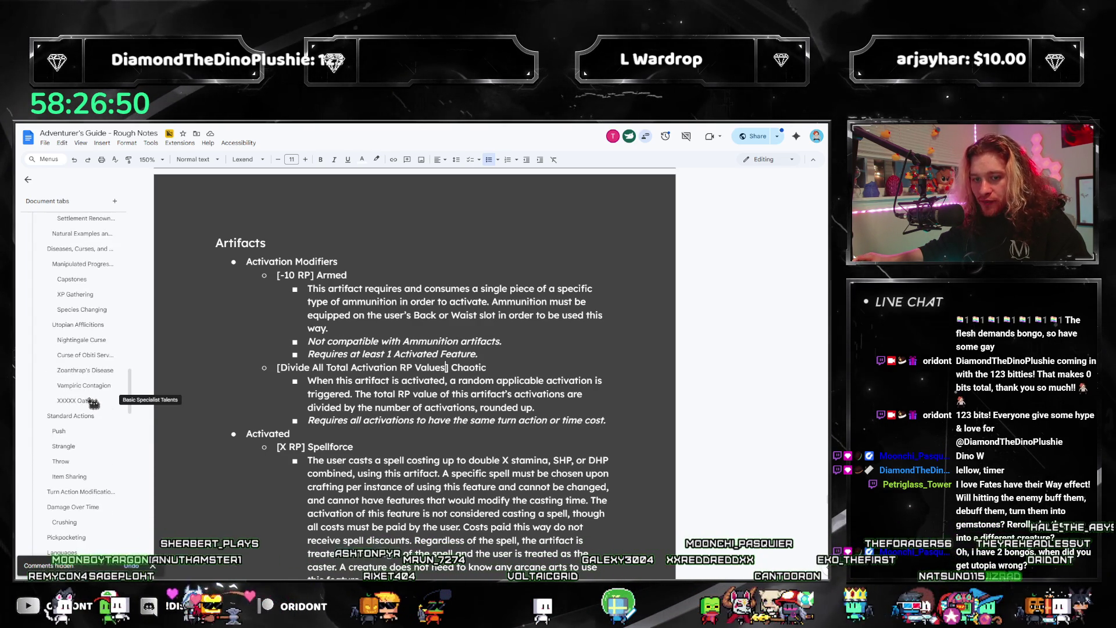
{"action": "scroll", "coordinate": [93, 403], "scroll_direction": "down", "scroll_amount": 3}
{"action": "scroll", "coordinate": [96, 401], "scroll_direction": "down", "scroll_amount": 2}
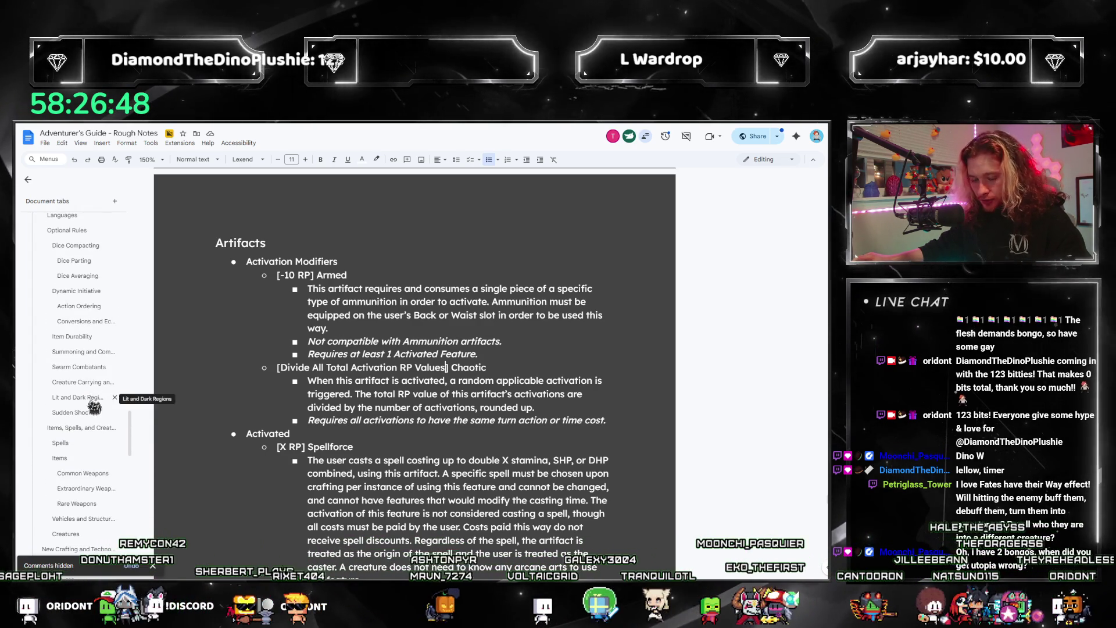
- Jump to Rare Weapons and place the cursor on the empty bullet under Rocket Launcher
{"action": "left_click", "coordinate": [77, 502]}
{"action": "scroll", "coordinate": [291, 495], "scroll_direction": "down", "scroll_amount": 4}
{"action": "scroll", "coordinate": [294, 312], "scroll_direction": "down", "scroll_amount": 1}
{"action": "left_click", "coordinate": [317, 319]}
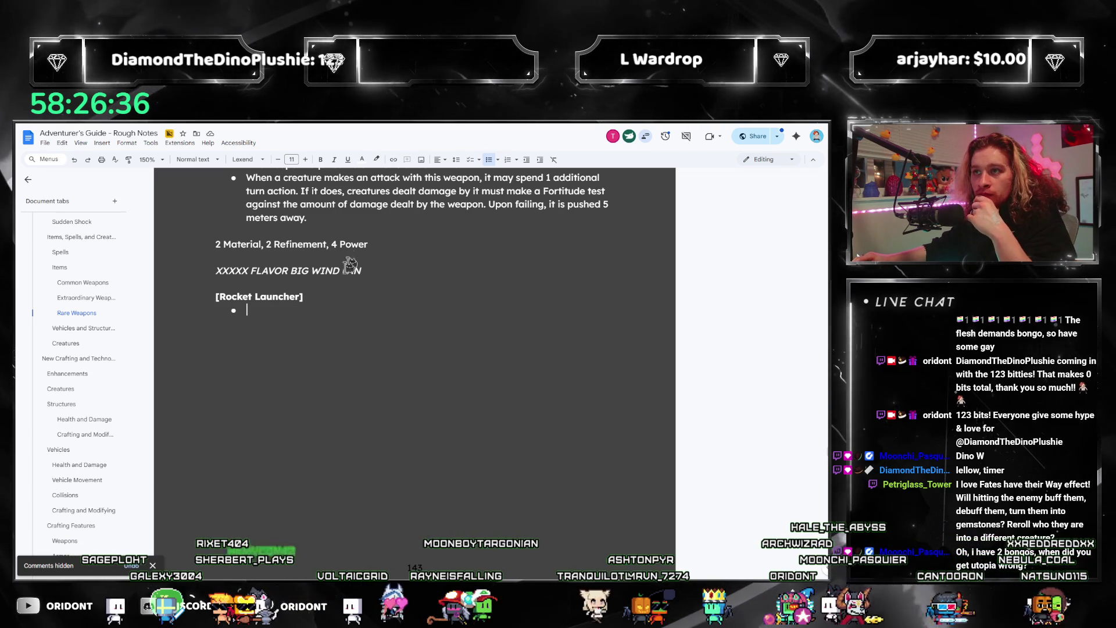
- Select the bracketed [Rocket Launcher] heading to overwrite it with a new name
{"action": "left_click_drag", "start_coordinate": [311, 295], "coordinate": [196, 301]}
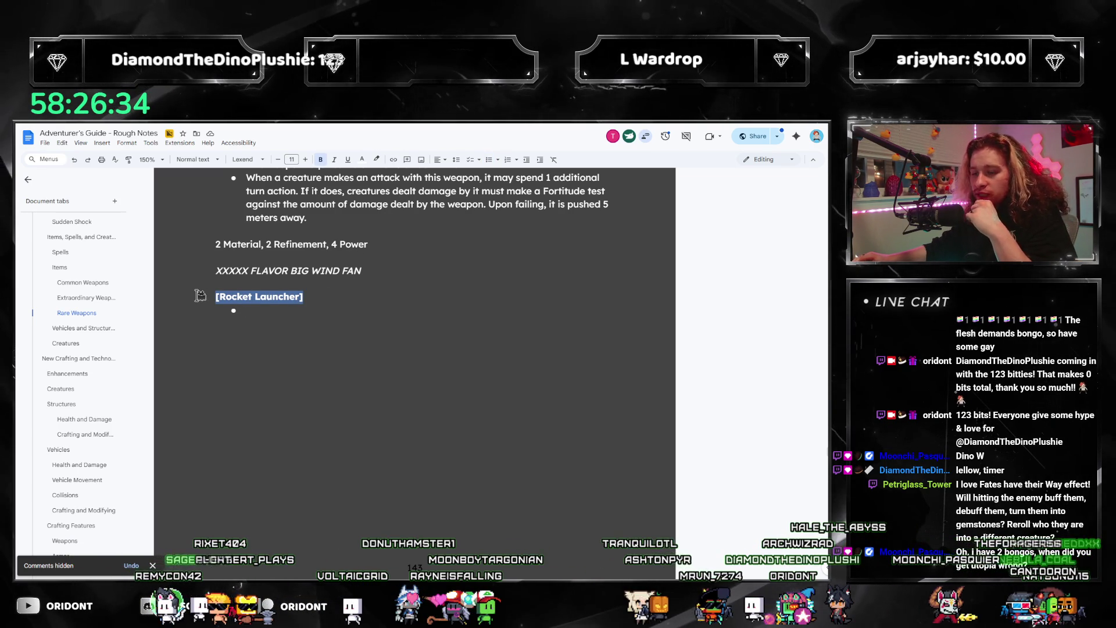
{"action": "scroll", "coordinate": [366, 271], "scroll_direction": "up", "scroll_amount": 3}
{"action": "scroll", "coordinate": [368, 273], "scroll_direction": "up", "scroll_amount": 6}
{"action": "scroll", "coordinate": [371, 276], "scroll_direction": "up", "scroll_amount": 3}
{"action": "scroll", "coordinate": [373, 278], "scroll_direction": "up", "scroll_amount": 2}
{"action": "scroll", "coordinate": [374, 278], "scroll_direction": "up", "scroll_amount": 5}
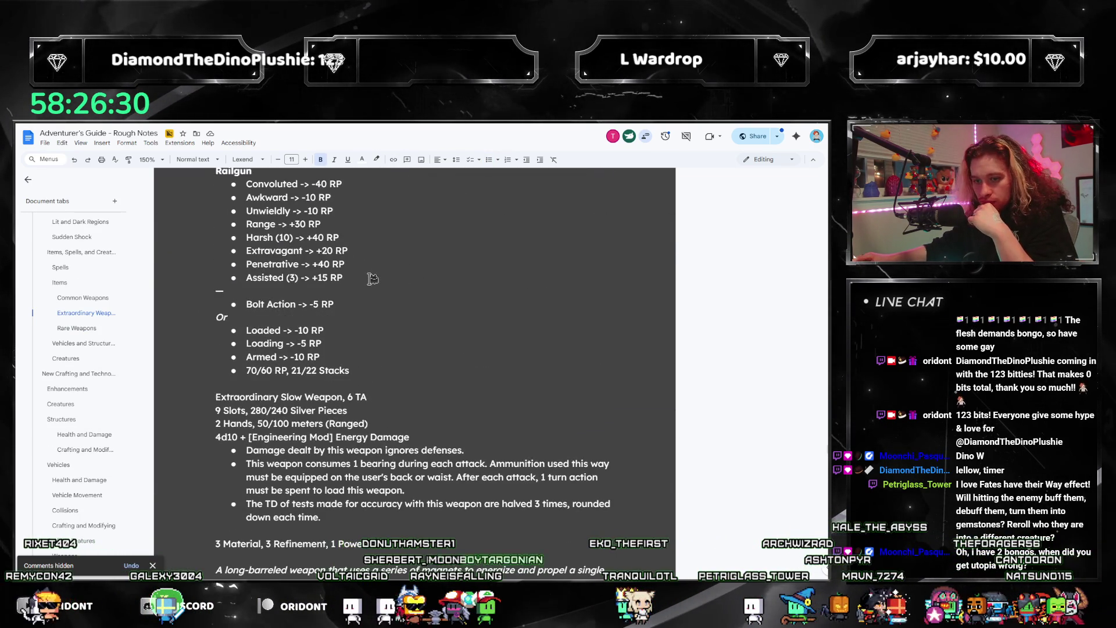
{"action": "scroll", "coordinate": [369, 279], "scroll_direction": "up", "scroll_amount": 3}
{"action": "scroll", "coordinate": [388, 271], "scroll_direction": "down", "scroll_amount": 7}
{"action": "scroll", "coordinate": [388, 272], "scroll_direction": "down", "scroll_amount": 4}
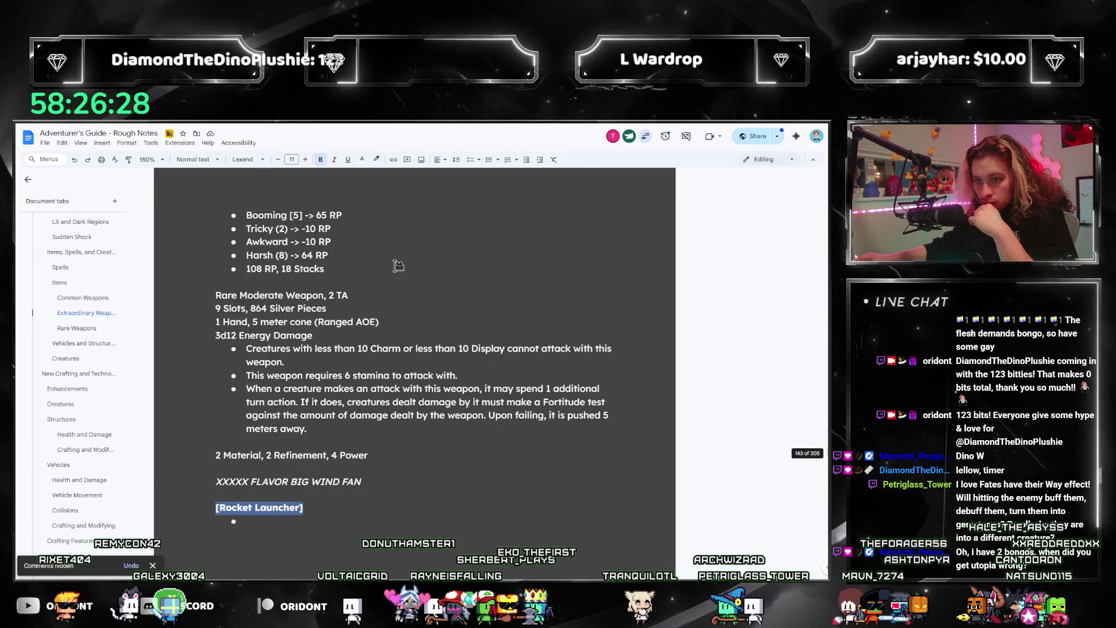
{"action": "scroll", "coordinate": [393, 268], "scroll_direction": "down", "scroll_amount": 3}
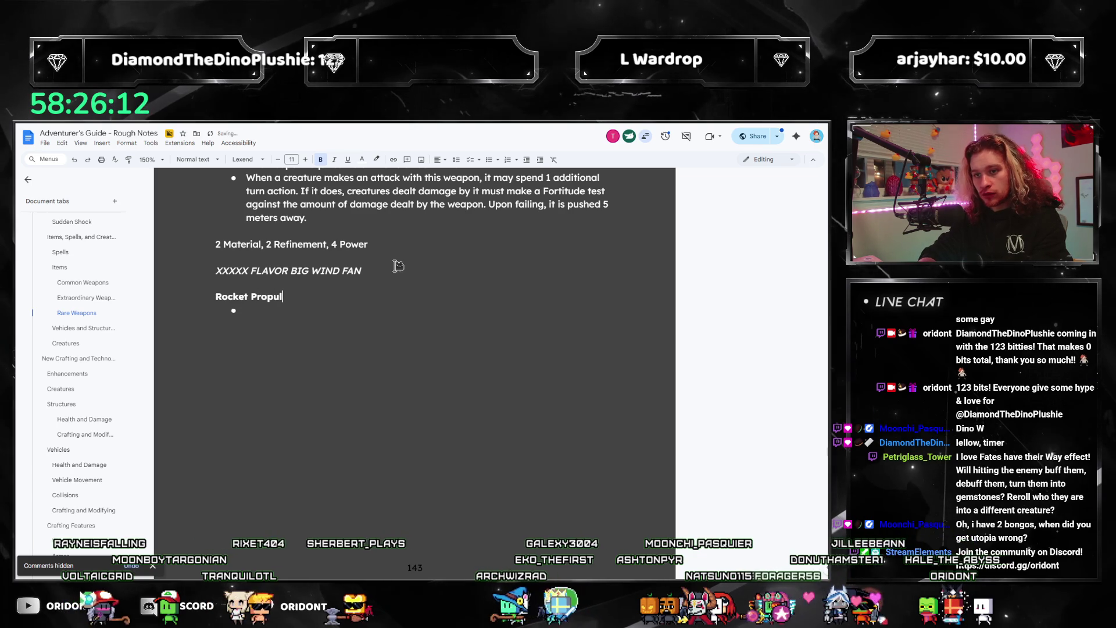
{"action": "type", "text": "sion Cannon"}
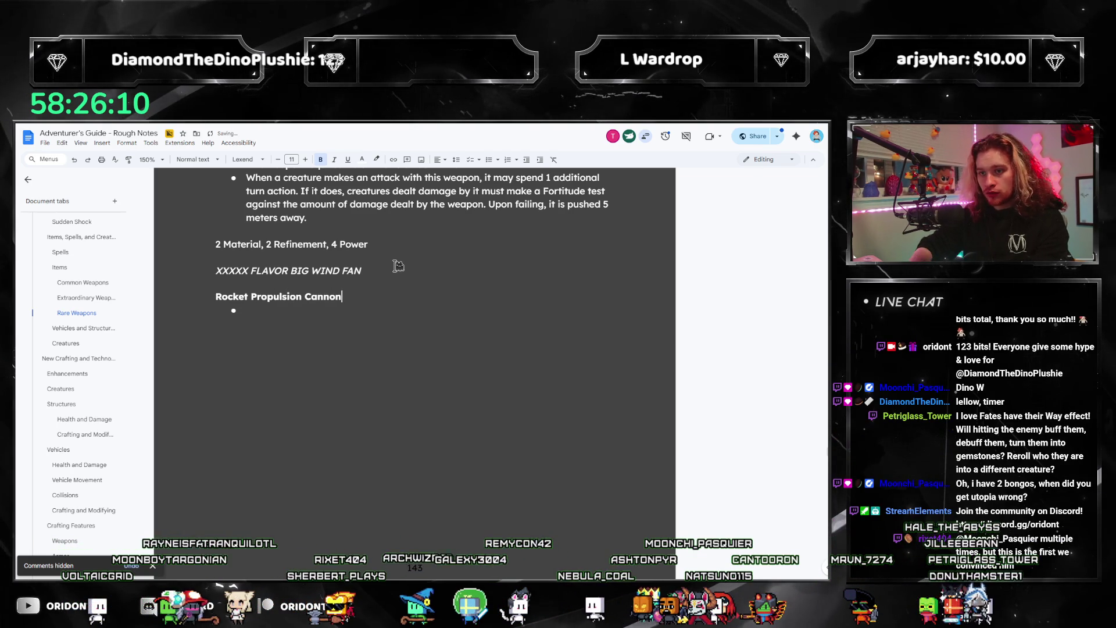
- Trim the heading to 'Propulsion Cannon' and move onto its empty bullet to begin 'Ra'
{"action": "key", "text": "Home"}
{"action": "key", "text": "ctrl+shift+Right"}
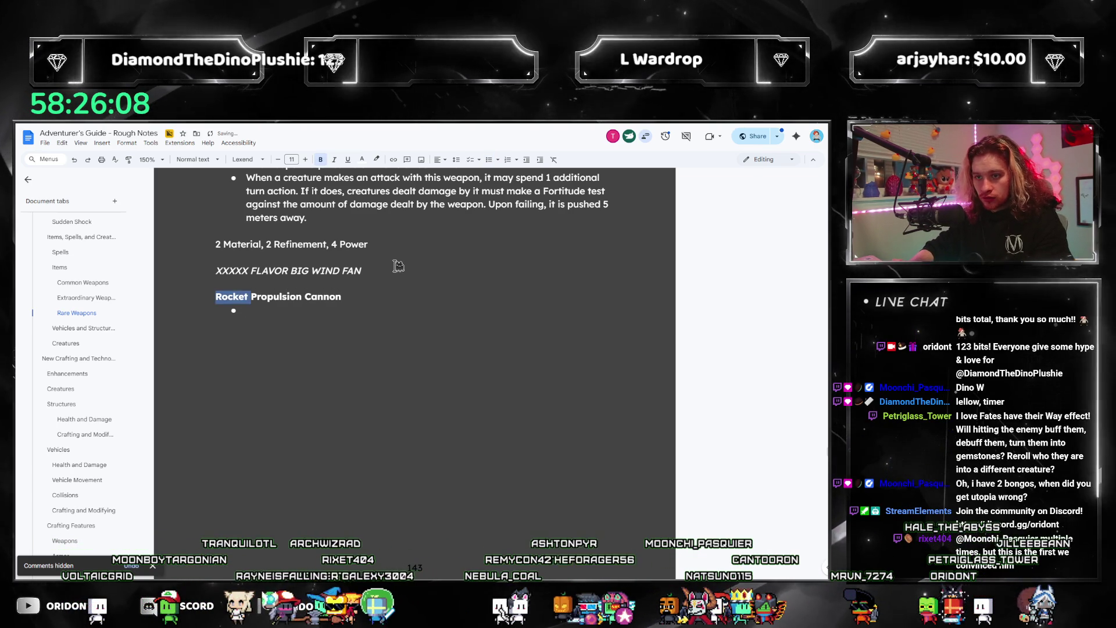
{"action": "key", "text": "BackSpace"}
{"action": "key", "text": "Down"}
{"action": "key", "text": "Up"}
{"action": "key", "text": "Home"}
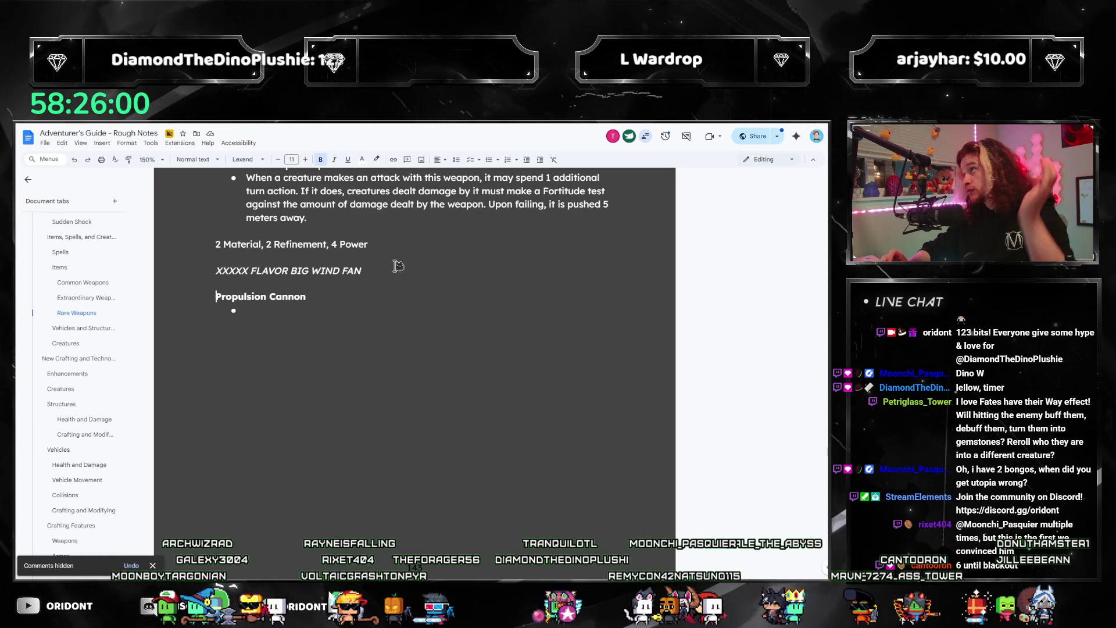
{"action": "key", "text": "Down"}
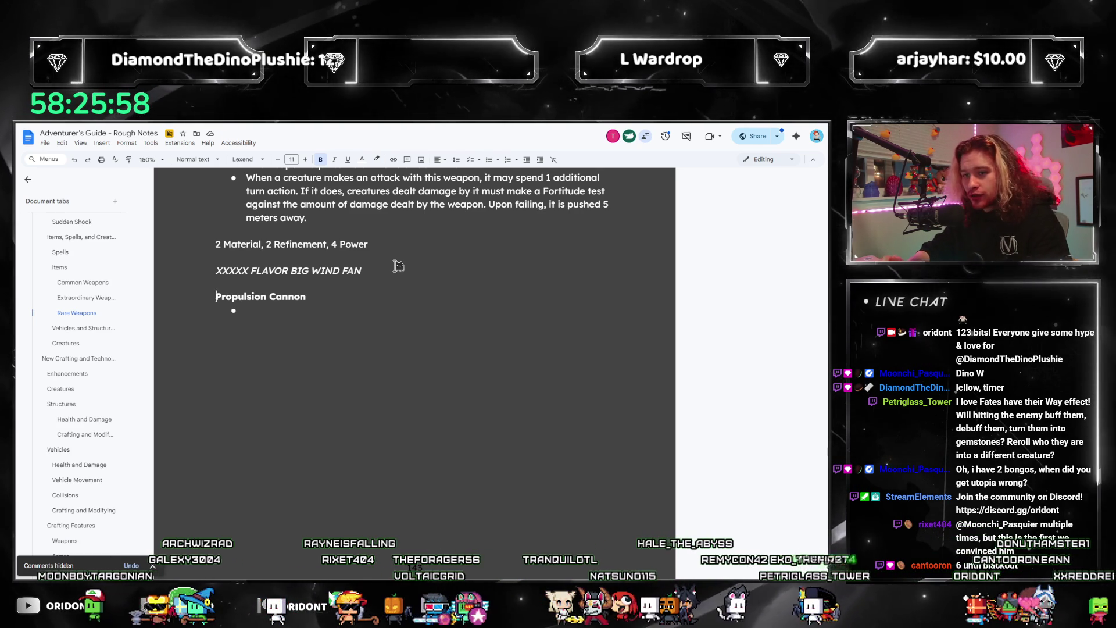
{"action": "scroll", "coordinate": [398, 265], "scroll_direction": "up", "scroll_amount": 5}
{"action": "scroll", "coordinate": [438, 316], "scroll_direction": "up", "scroll_amount": 2}
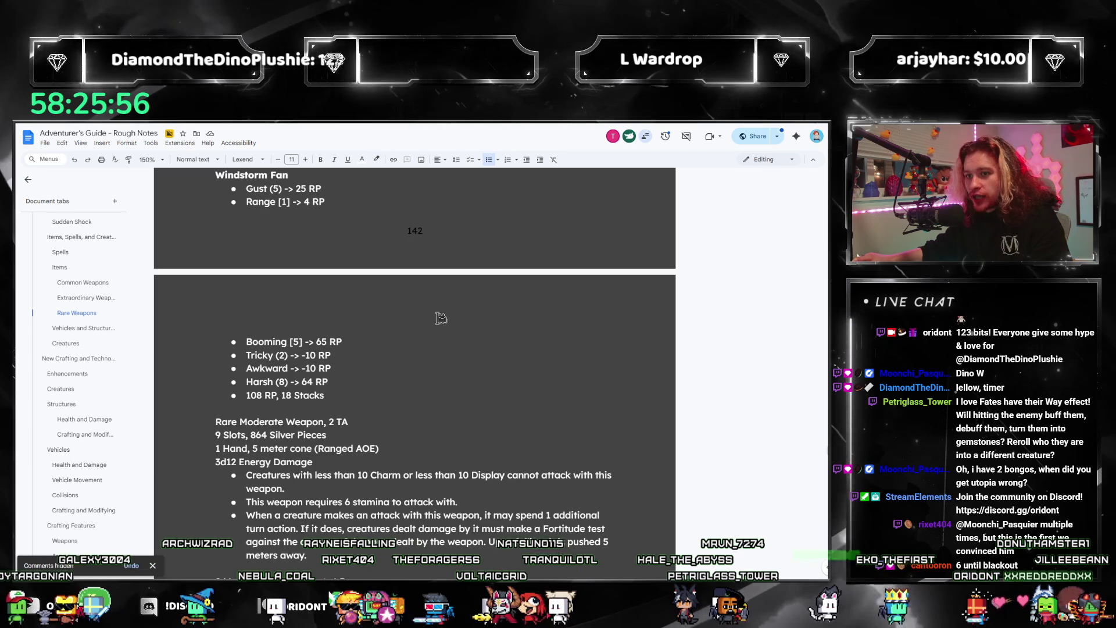
{"action": "scroll", "coordinate": [441, 331], "scroll_direction": "up", "scroll_amount": 3}
{"action": "scroll", "coordinate": [563, 272], "scroll_direction": "down", "scroll_amount": 10}
{"action": "type", "text": "Ra"}
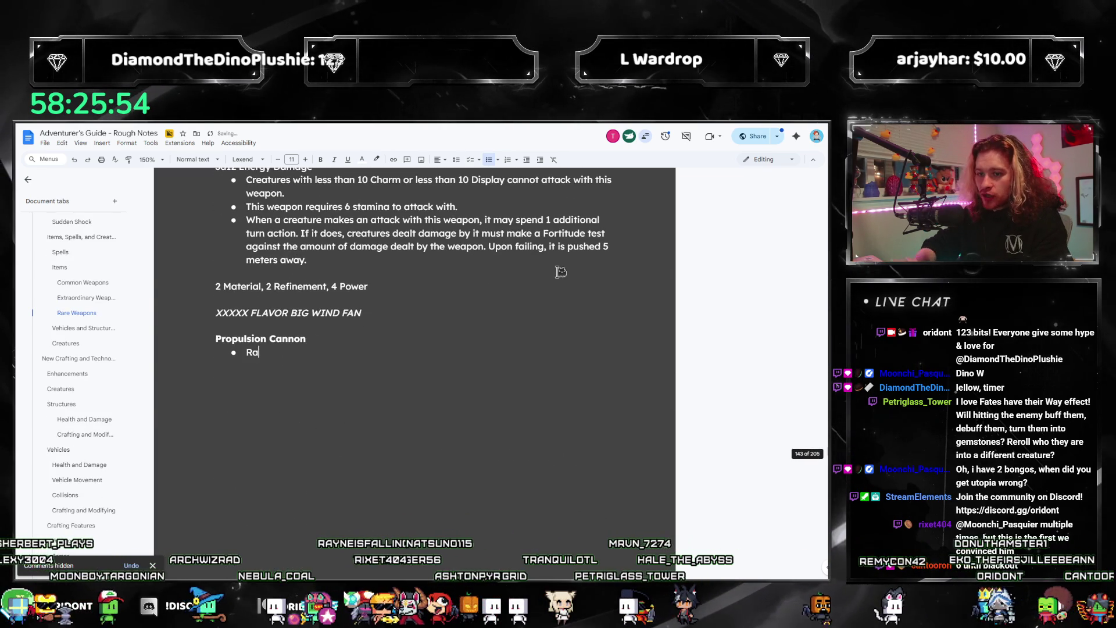
{"action": "type", "text": "nge [] ->"}
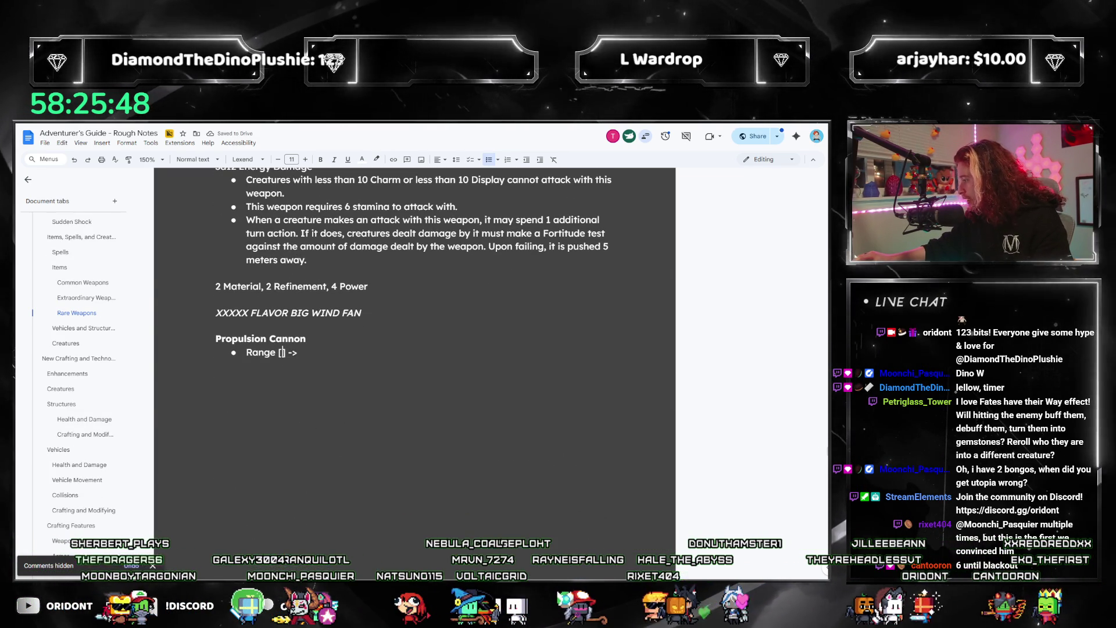
- Finish the 'Range [10] ->' bullet while consulting the rulebook's Slow Weapons section
{"action": "key", "text": "alt+Tab"}
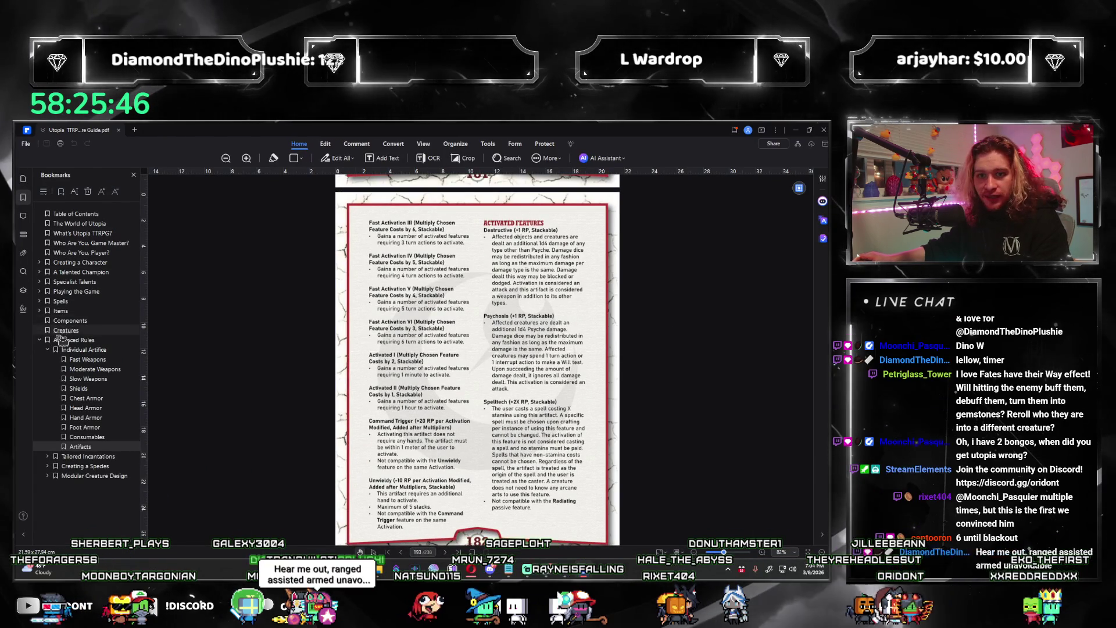
{"action": "left_click", "coordinate": [70, 379]}
{"action": "scroll", "coordinate": [524, 396], "scroll_direction": "down", "scroll_amount": 1}
{"action": "scroll", "coordinate": [575, 366], "scroll_direction": "down", "scroll_amount": 3}
{"action": "scroll", "coordinate": [628, 326], "scroll_direction": "down", "scroll_amount": 1}
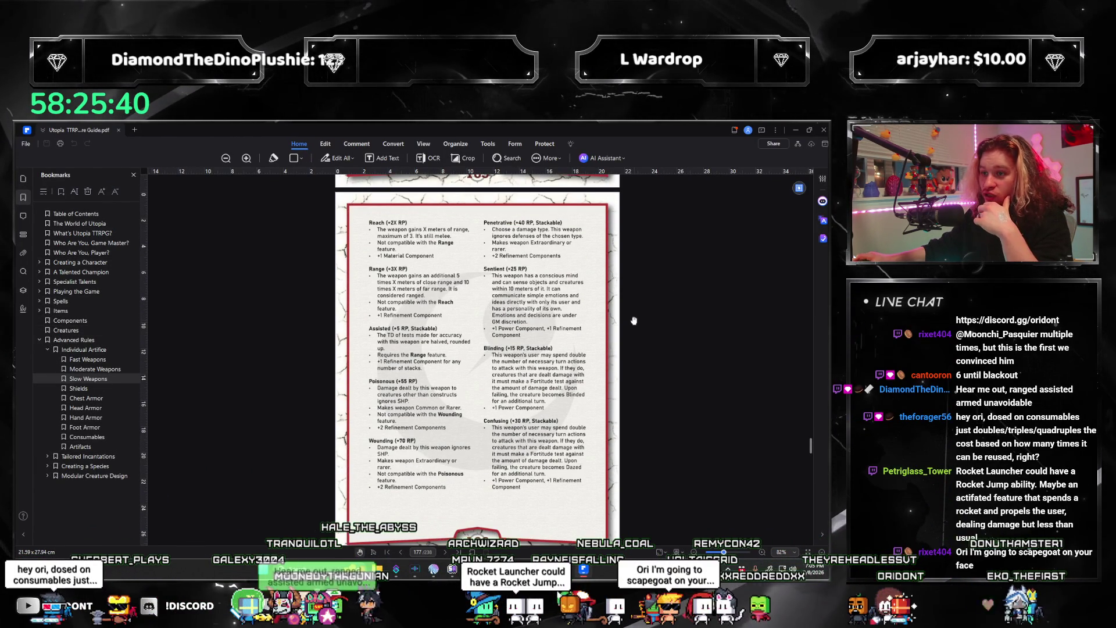
{"action": "left_click", "coordinate": [807, 131]}
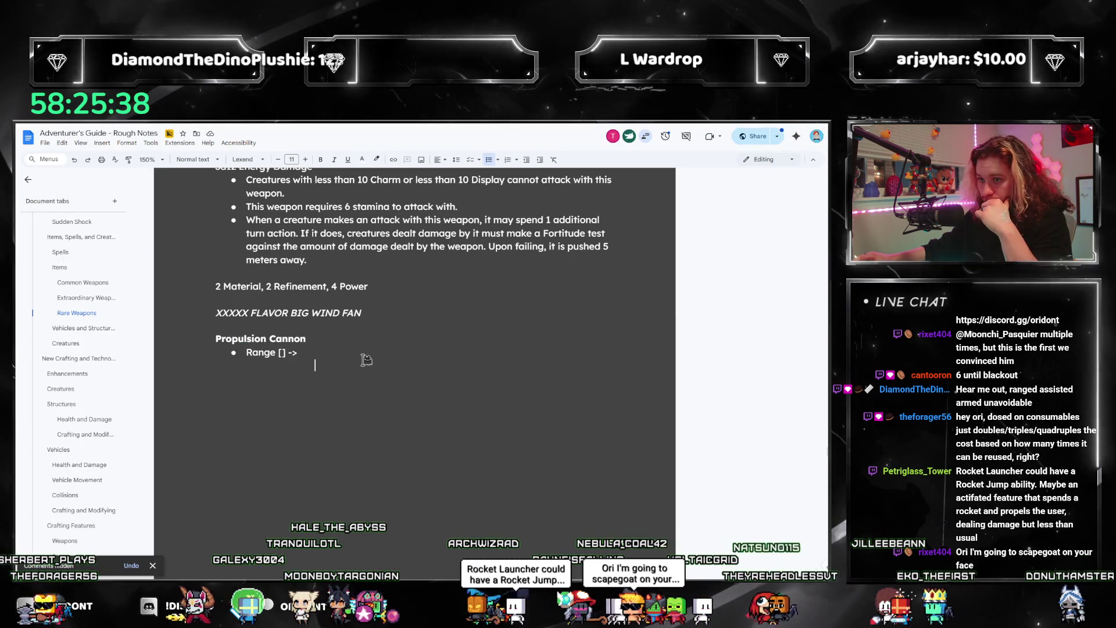
{"action": "type", "text": "10"}
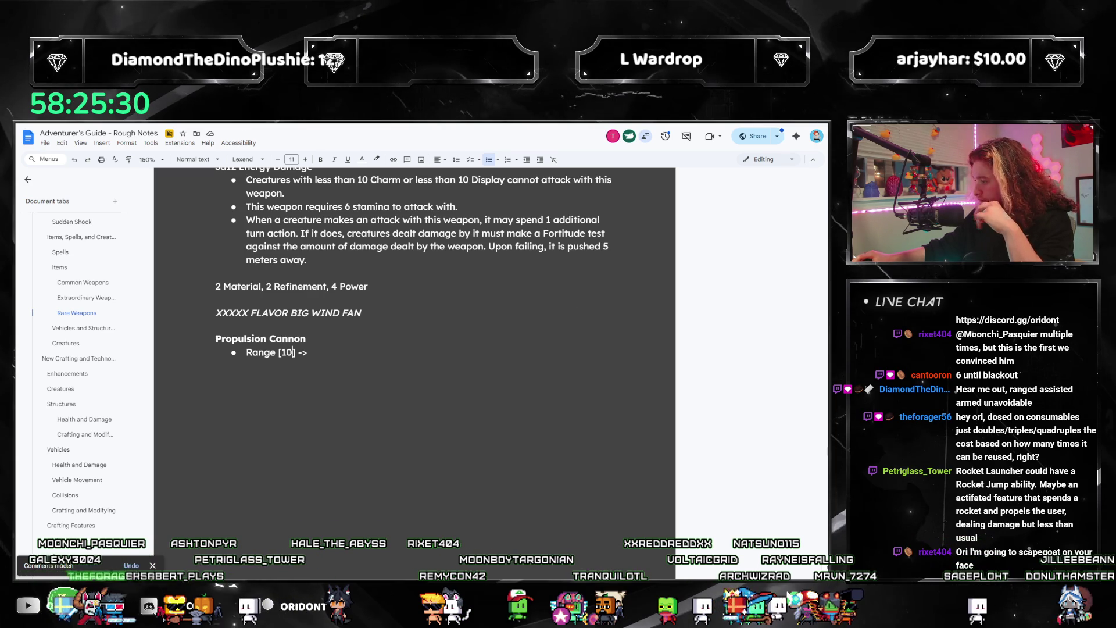
{"action": "key", "text": "alt+Tab"}
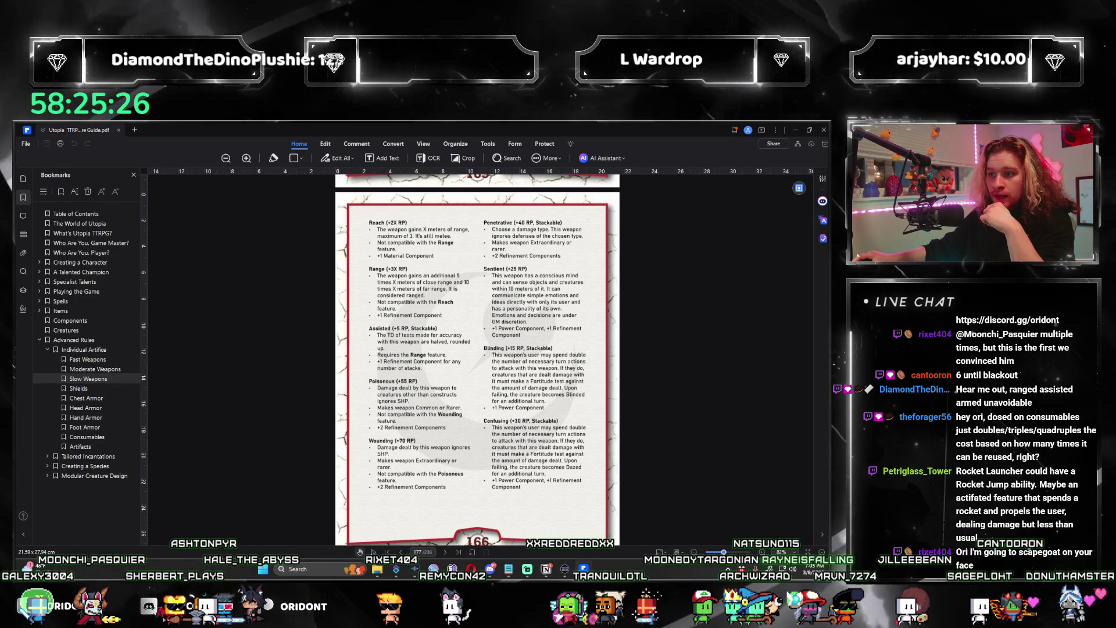
- Switch from the weapon features PDF back to the rough-notes document
{"action": "key", "text": "alt+Tab"}
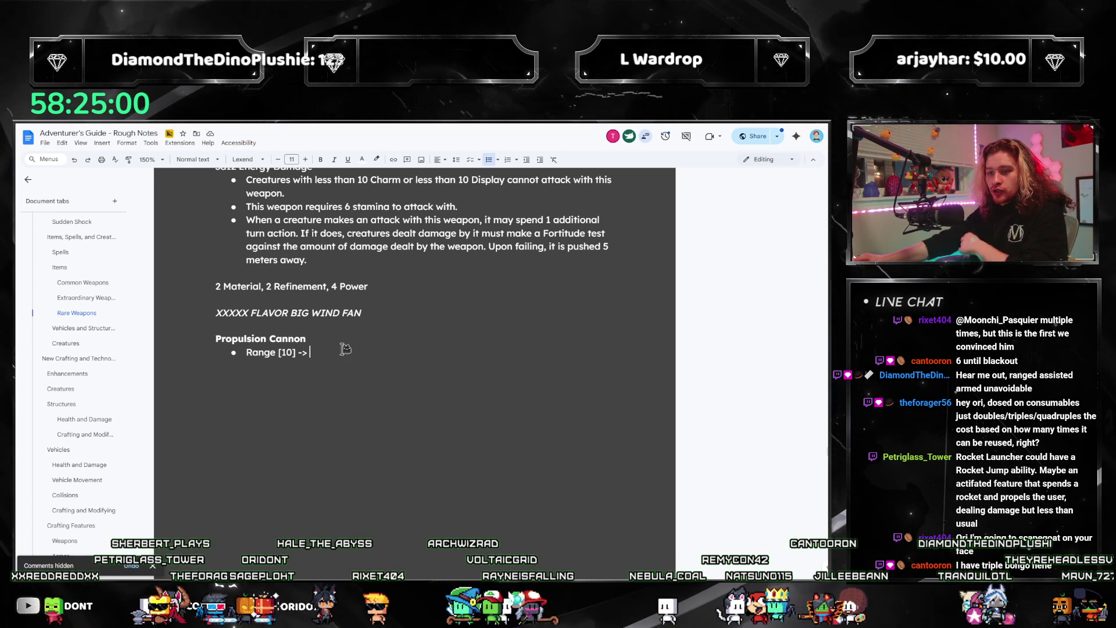
{"action": "type", "text": "Assisted"}
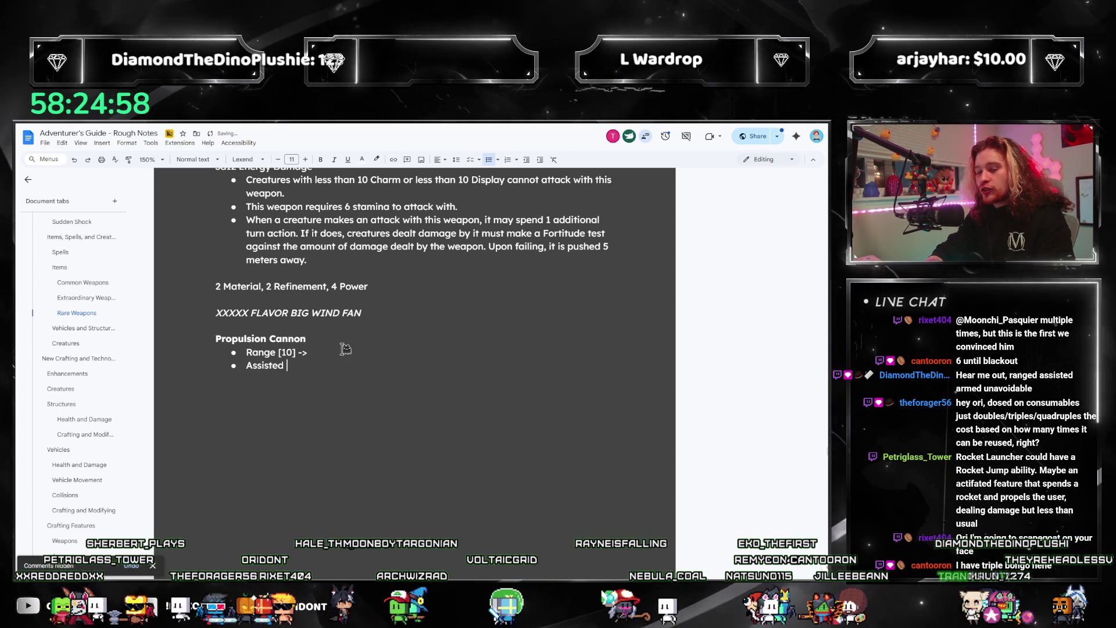
{"action": "type", "text": " [] ->"}
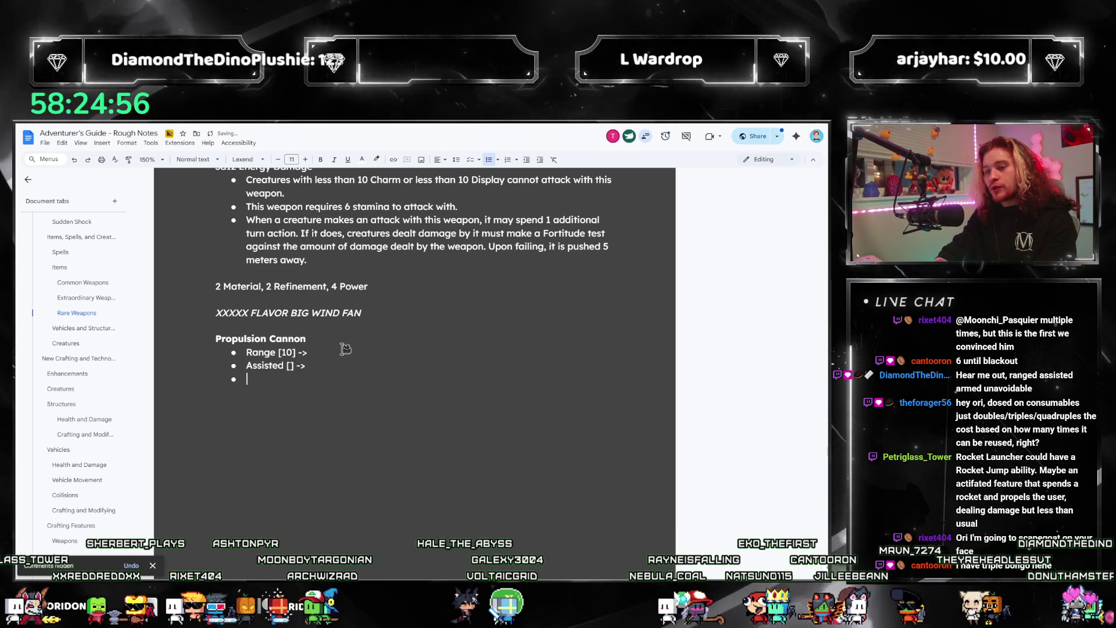
- List Range 30, Assisted (1) 5, Unavoidable 70 and Armed -10 RP, starting a 105 RP total
{"action": "key", "text": "Return"}
{"action": "key", "text": "Up"}
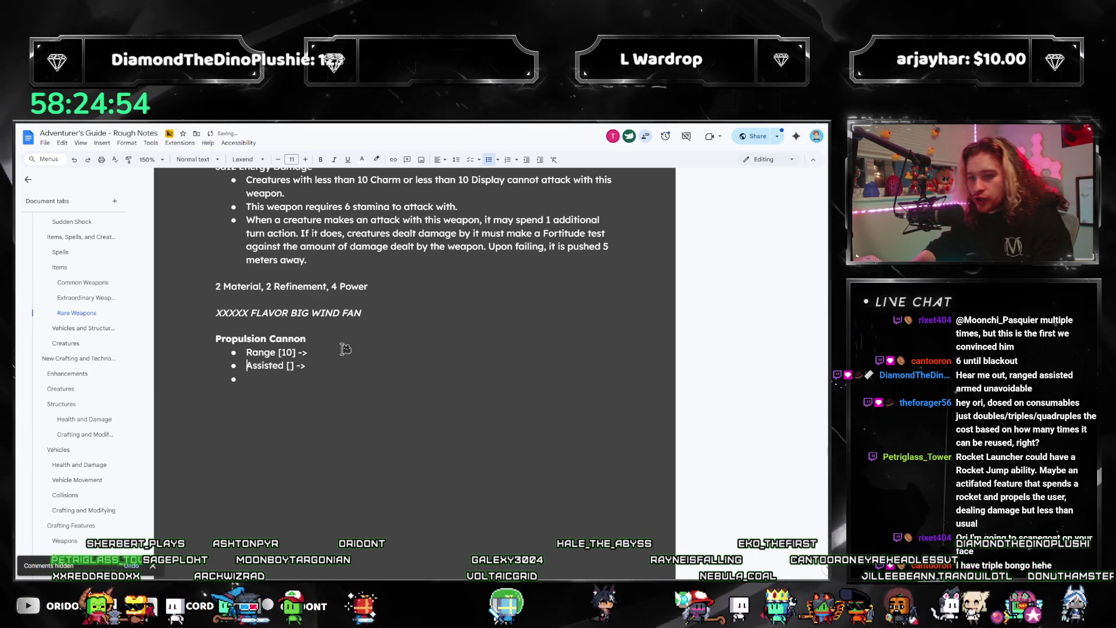
{"action": "key", "text": "End"}
{"action": "key", "text": "Left"}
{"action": "key", "text": "Left"}
{"action": "key", "text": "Left"}
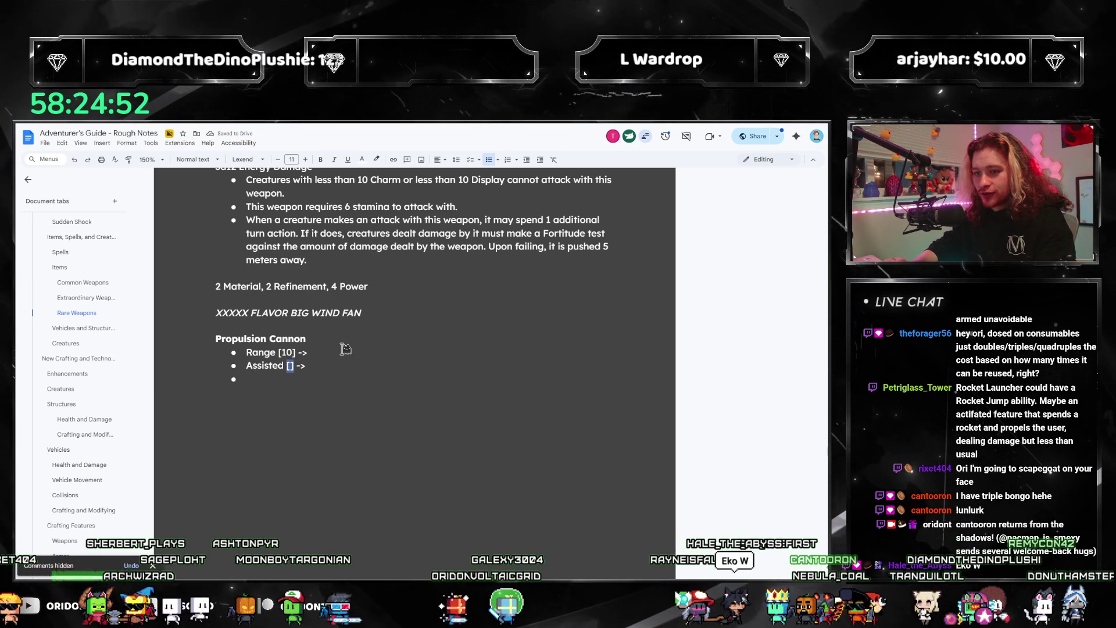
{"action": "scroll", "coordinate": [679, 291], "scroll_direction": "down", "scroll_amount": 5}
{"action": "scroll", "coordinate": [680, 290], "scroll_direction": "down", "scroll_amount": 5}
{"action": "scroll", "coordinate": [679, 290], "scroll_direction": "down", "scroll_amount": 5}
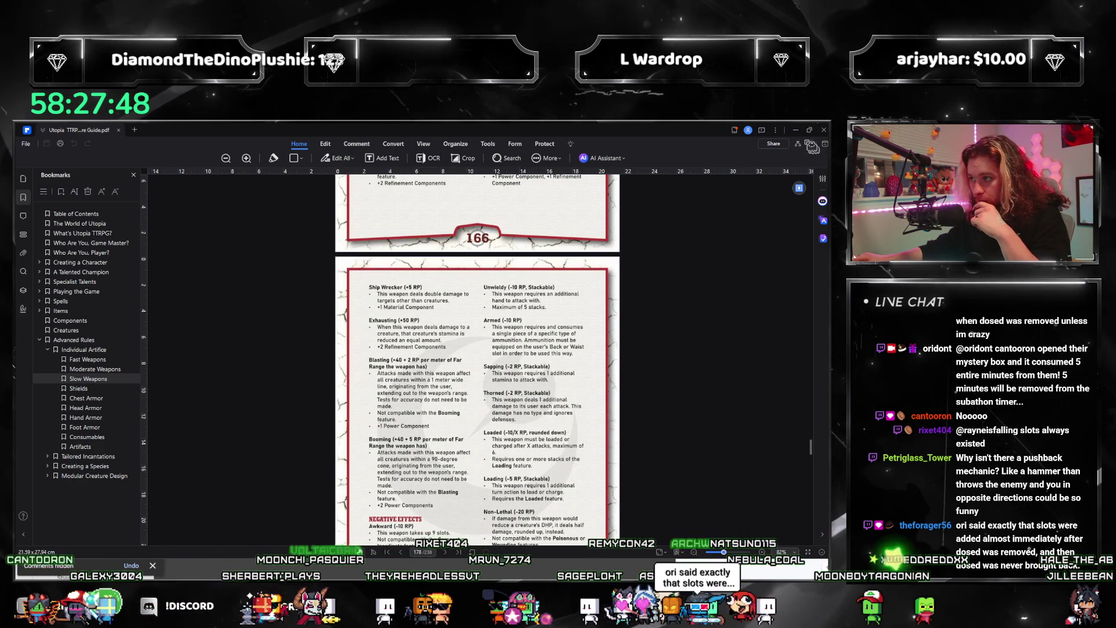
{"action": "key", "text": "alt+Tab"}
{"action": "type", "text": "-10"}
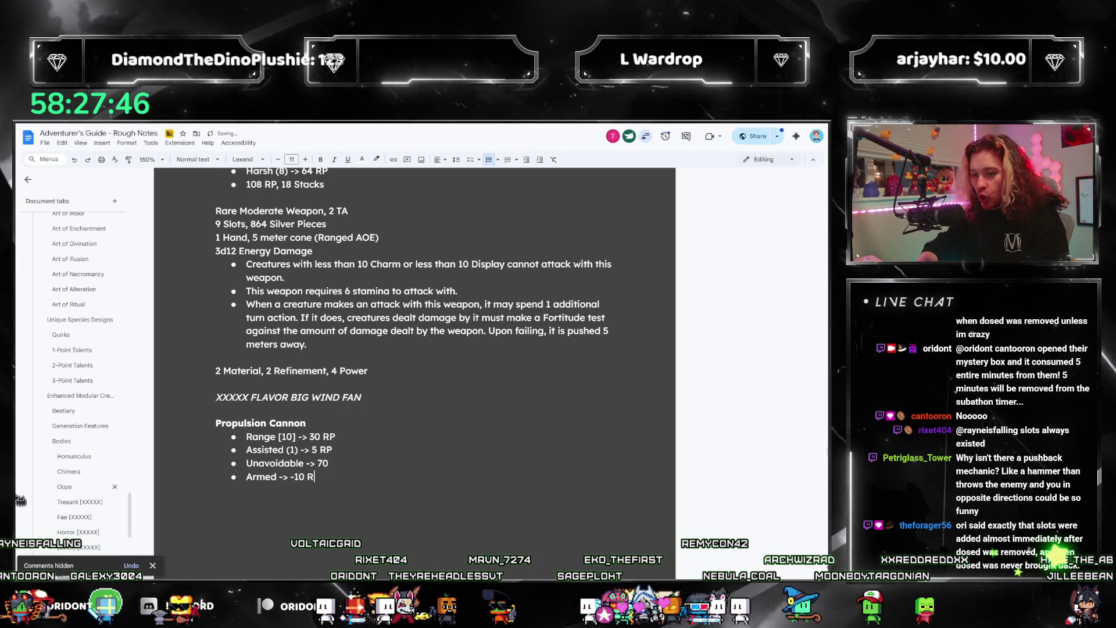
{"action": "type", "text": " RP"}
{"action": "key", "text": "Return"}
{"action": "key", "text": "Return"}
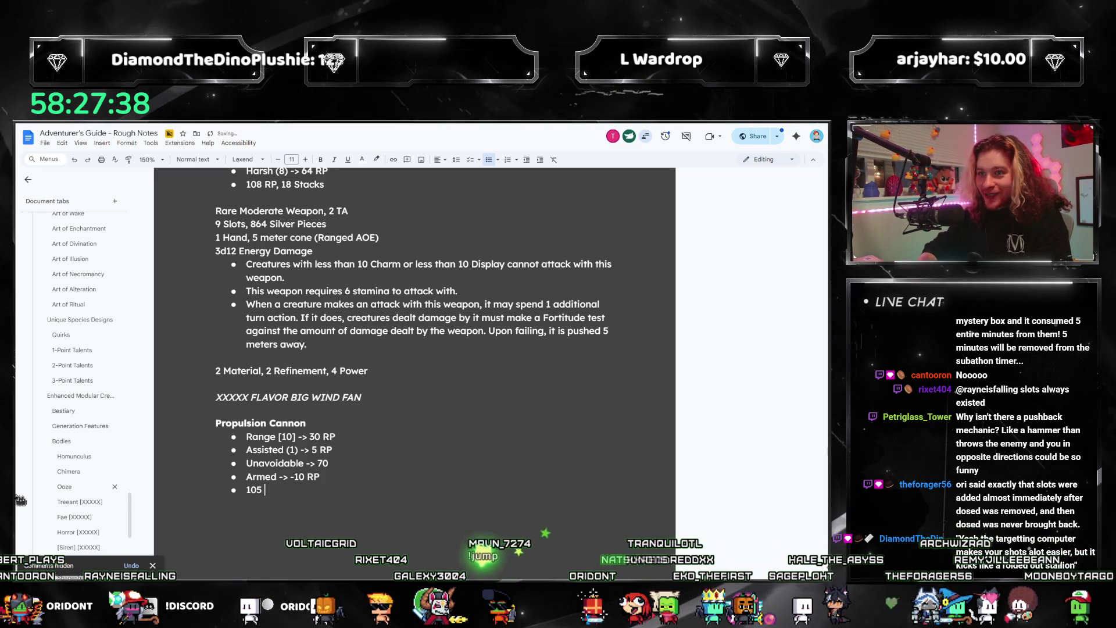
{"action": "type", "text": "RP, 4 Stacks"}
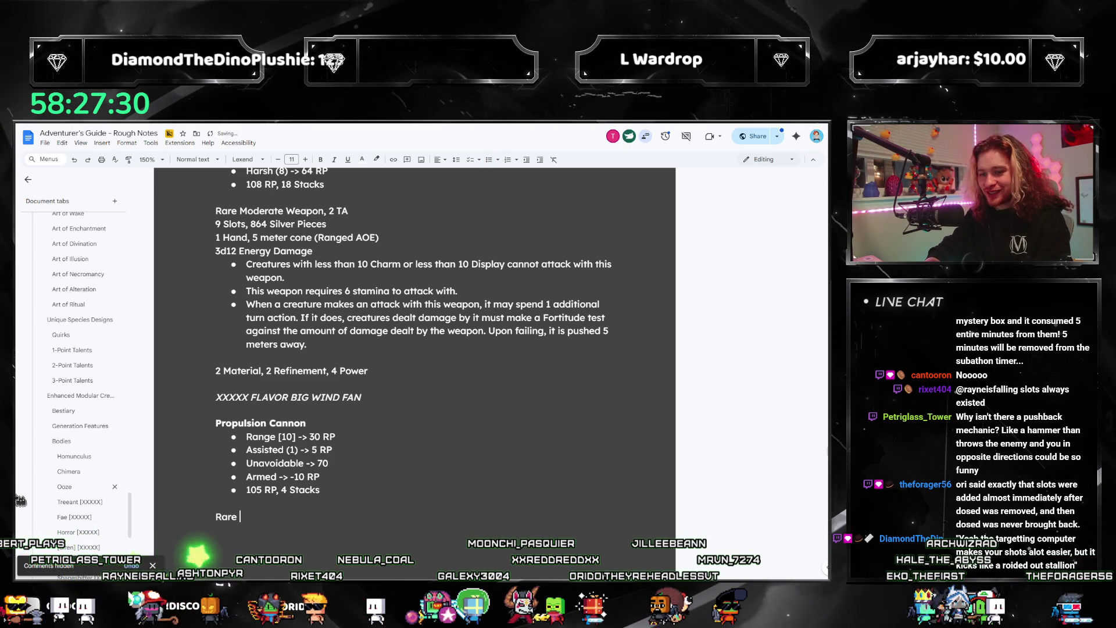
{"action": "type", "text": "3 TA"}
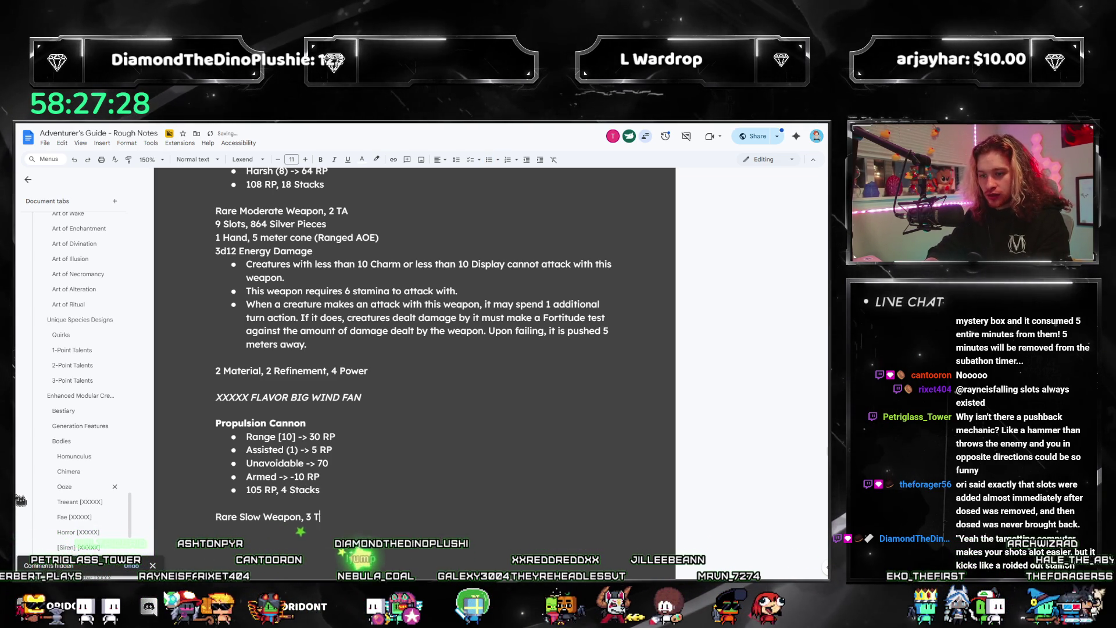
- Finish 'Rare Slow Weapon, 3 TA', add a 'Slam ->' bullet atop the list and start 'Awkward'
{"action": "key", "text": "Return"}
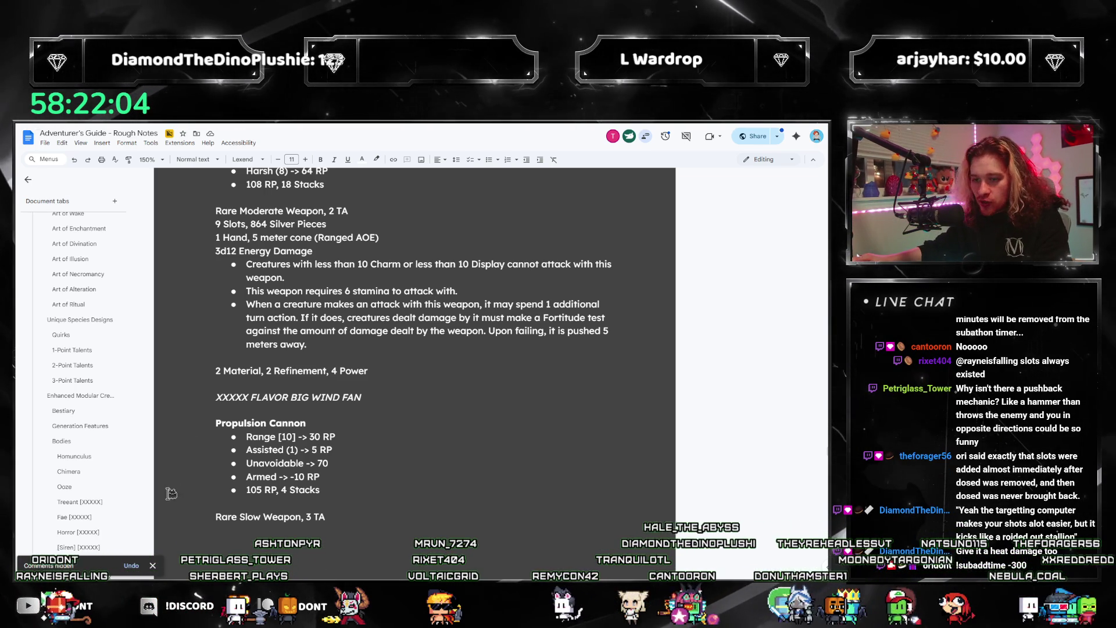
{"action": "left_click", "coordinate": [247, 436]}
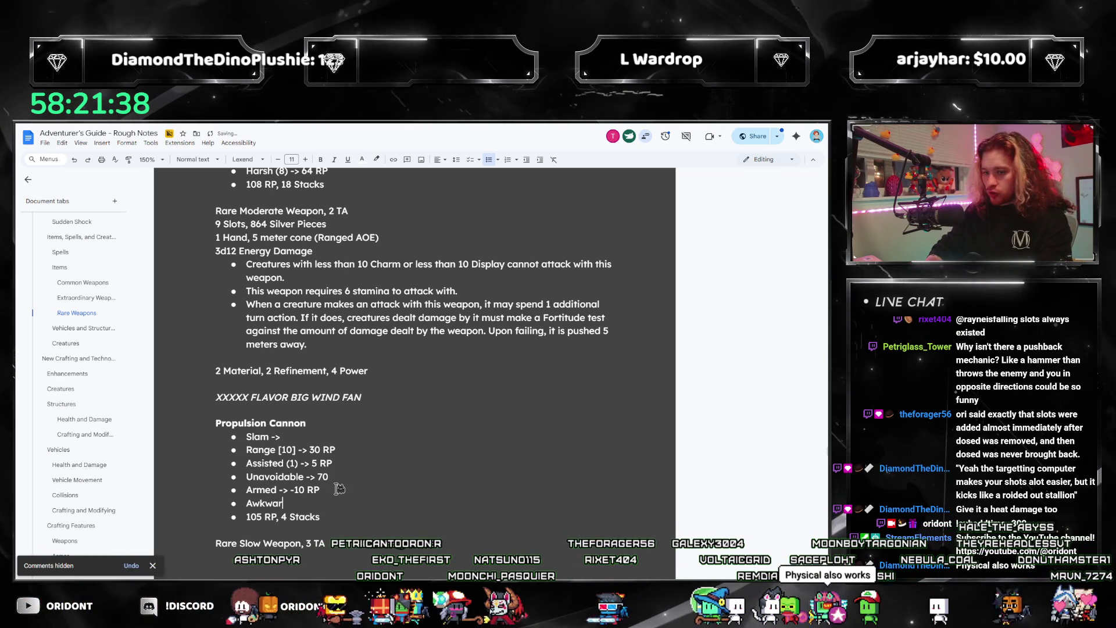
{"action": "type", "text": "wkward ->"}
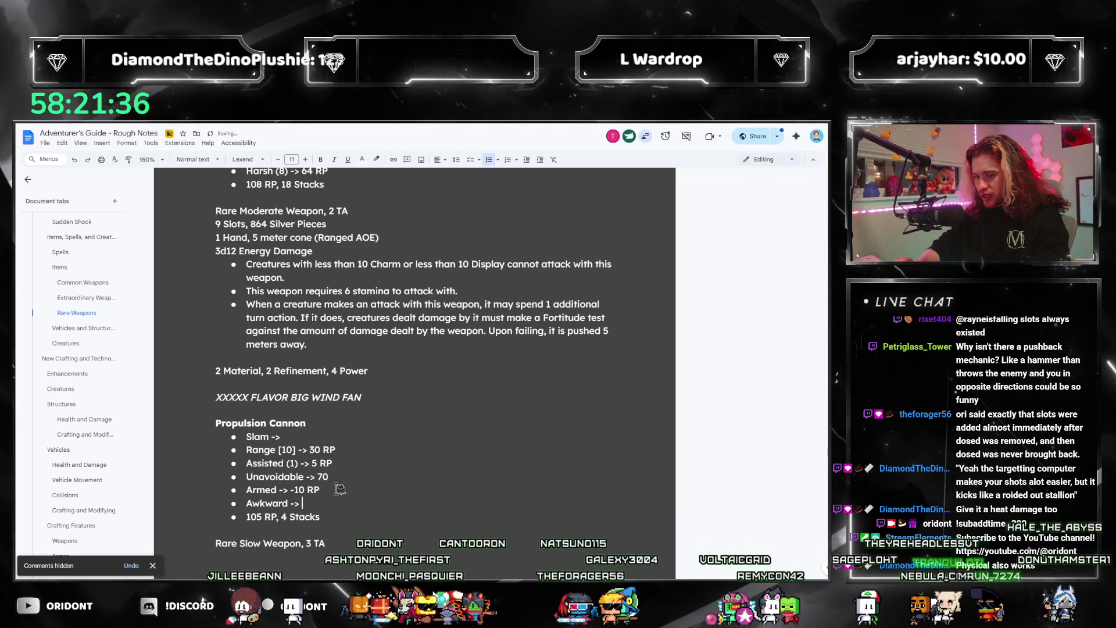
- Swap Awkward for Inordinate -30 RP, add Unwieldy -10 RP, and set the total to 65 RP, 6 Stacks
{"action": "key", "text": "Left"}
{"action": "key", "text": "Left"}
{"action": "key", "text": "Left"}
{"action": "key", "text": "ctrl+shift+Right"}
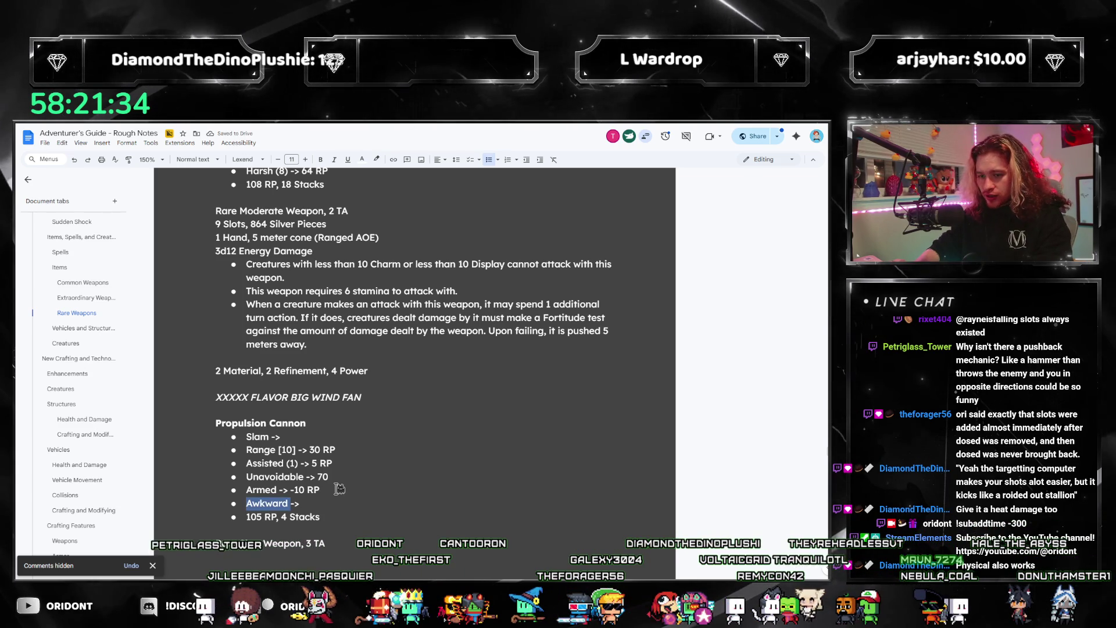
{"action": "type", "text": "10 RP Inordinate -> -30 RP Unw"}
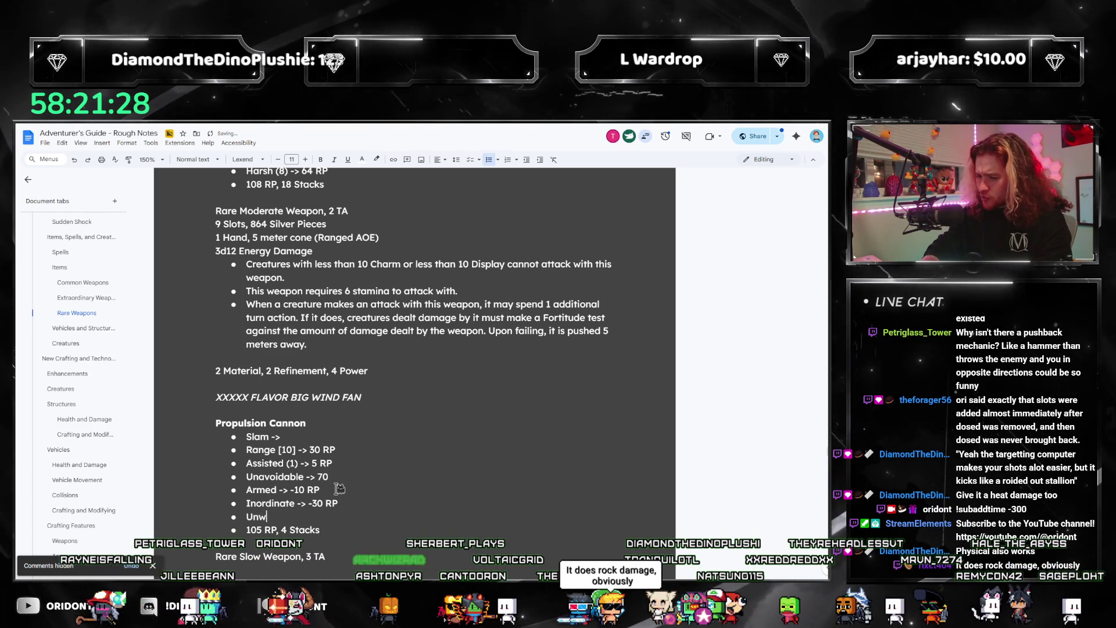
{"action": "type", "text": "ieldy -> "}
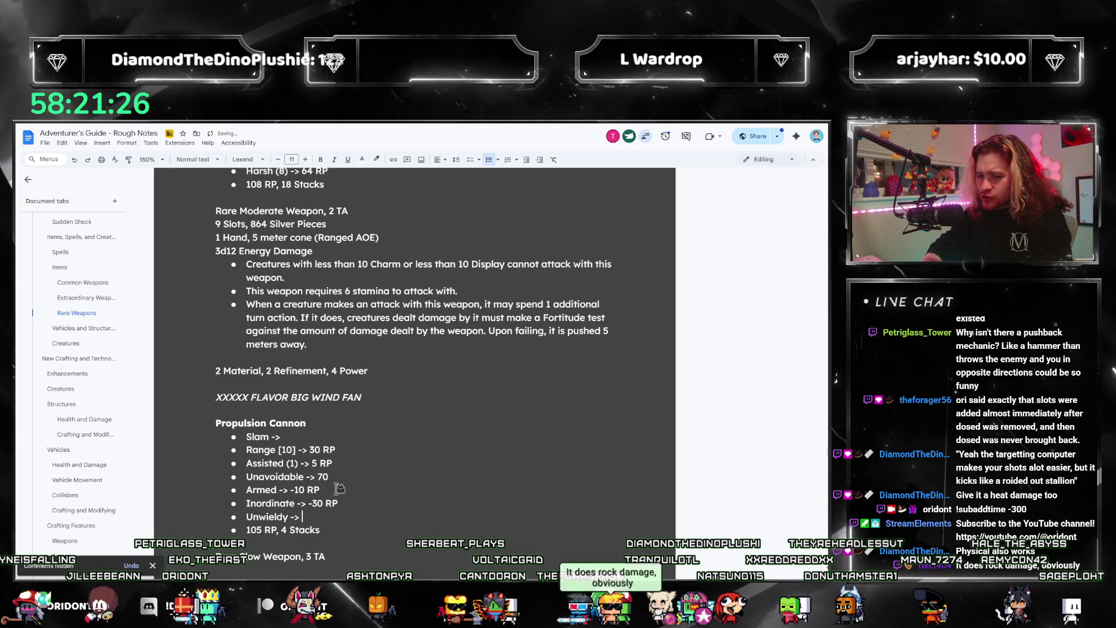
{"action": "type", "text": "-10 RP"}
{"action": "key", "text": "Down"}
{"action": "key", "text": "Left"}
{"action": "key", "text": "Left"}
{"action": "key", "text": "Left"}
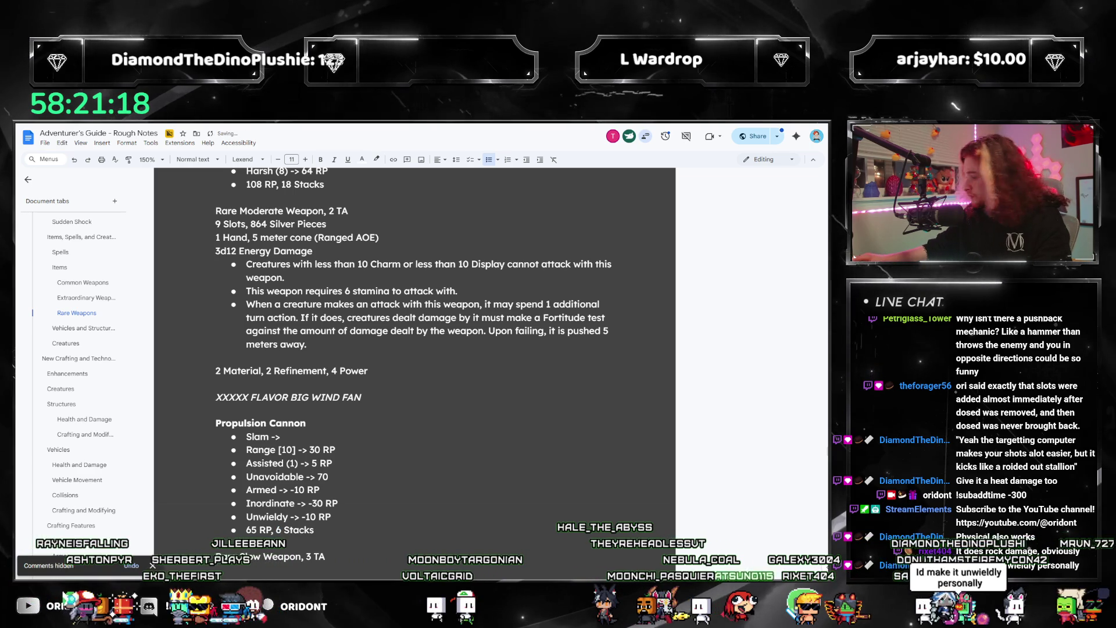
{"action": "key", "text": "BackSpace"}
{"action": "key", "text": "BackSpace"}
{"action": "type", "text": "6"}
{"action": "key", "text": "alt+Tab"}
{"action": "scroll", "coordinate": [563, 377], "scroll_direction": "down", "scroll_amount": 3}
{"action": "scroll", "coordinate": [563, 378], "scroll_direction": "down", "scroll_amount": 10}
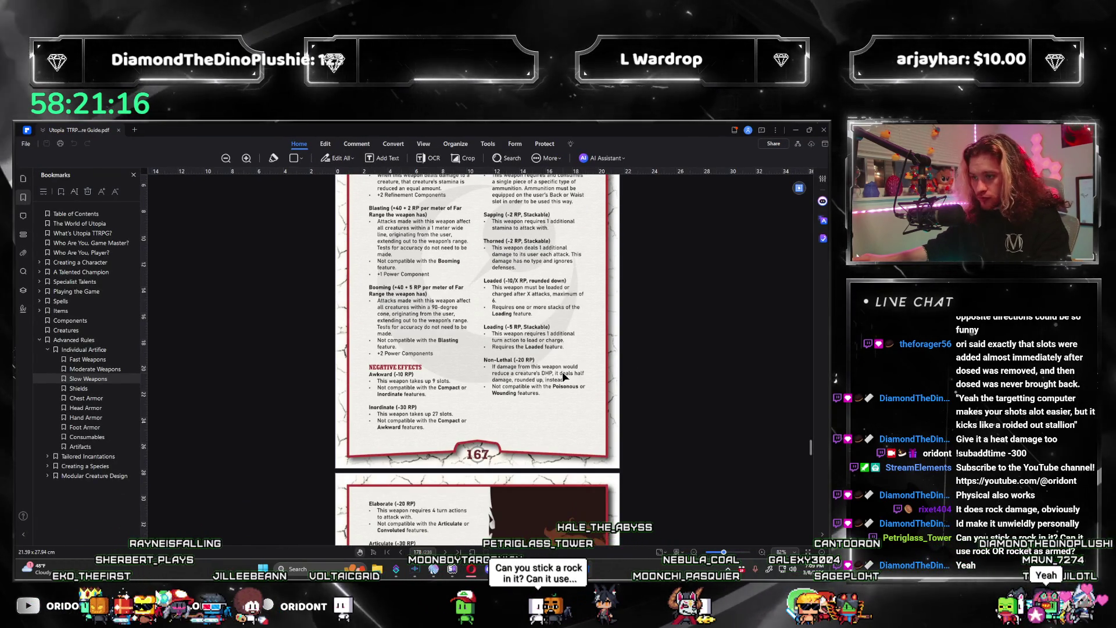
{"action": "scroll", "coordinate": [562, 378], "scroll_direction": "down", "scroll_amount": 10}
{"action": "scroll", "coordinate": [562, 377], "scroll_direction": "down", "scroll_amount": 2}
{"action": "scroll", "coordinate": [562, 377], "scroll_direction": "up", "scroll_amount": 2}
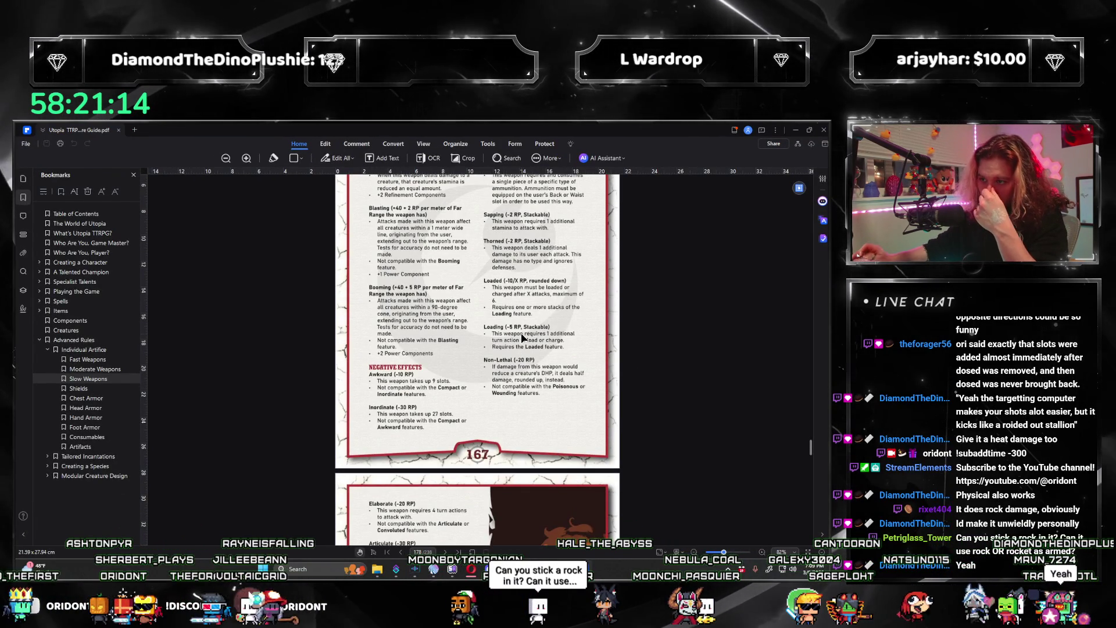
{"action": "scroll", "coordinate": [659, 354], "scroll_direction": "down", "scroll_amount": 2}
{"action": "scroll", "coordinate": [648, 363], "scroll_direction": "up", "scroll_amount": 2}
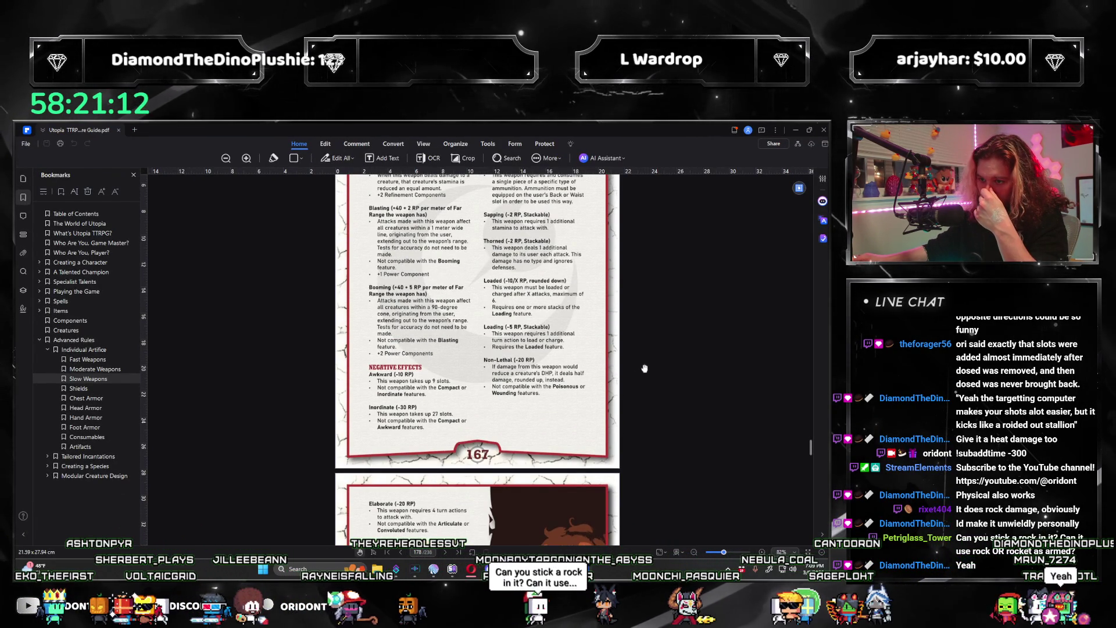
{"action": "scroll", "coordinate": [564, 384], "scroll_direction": "up", "scroll_amount": 2}
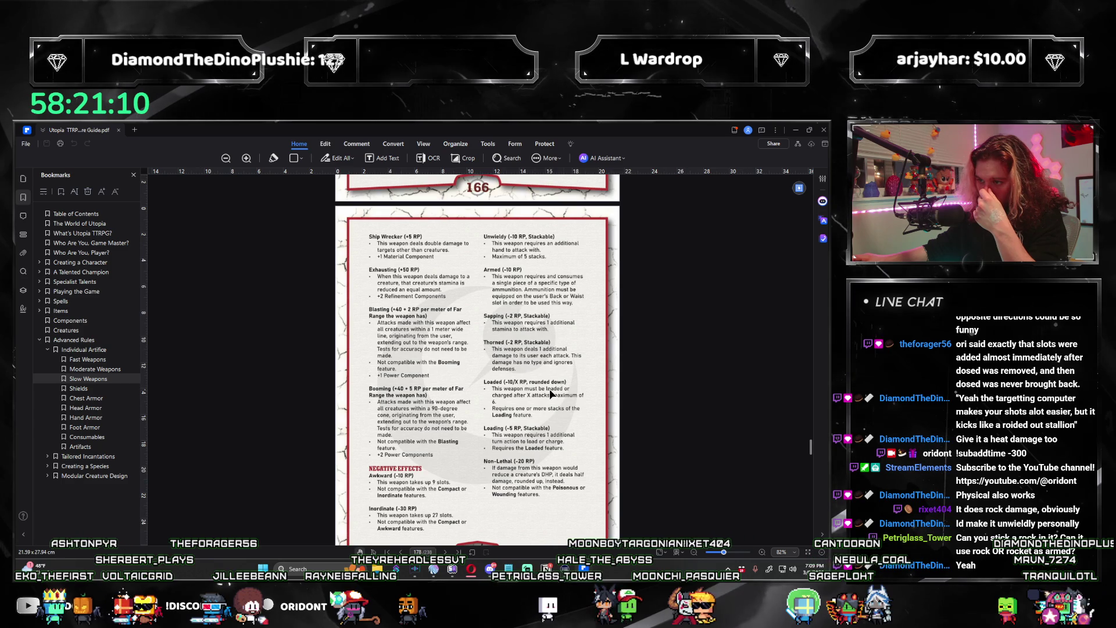
- Review rulebook page 166's weapon drawbacks, then hide the PDF to return to the notes
{"action": "left_click", "coordinate": [805, 131]}
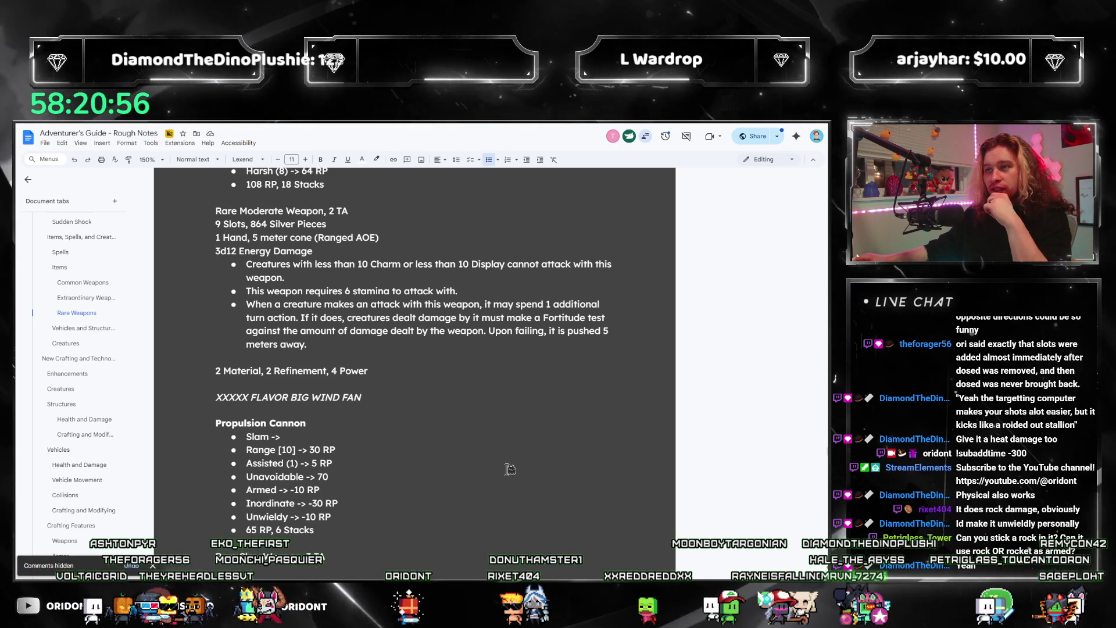
- Add the rank (5) after the Propulsion Cannon's Slam bullet, checking the rules PDF in passing
{"action": "left_click", "coordinate": [319, 439]}
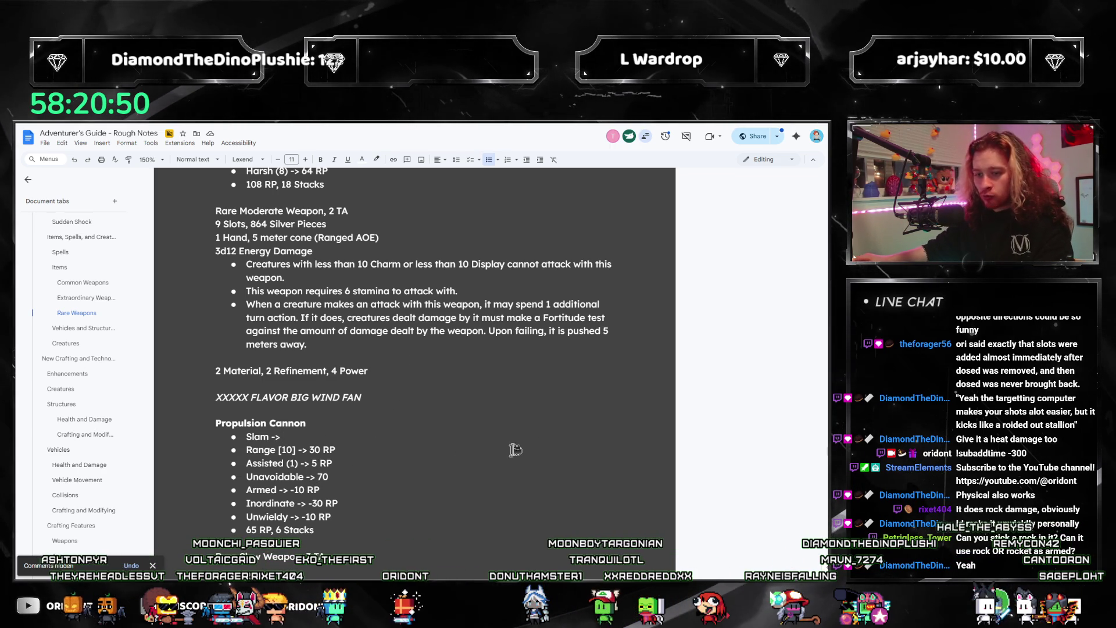
{"action": "key", "text": "alt+Tab"}
{"action": "key", "text": "alt+Tab"}
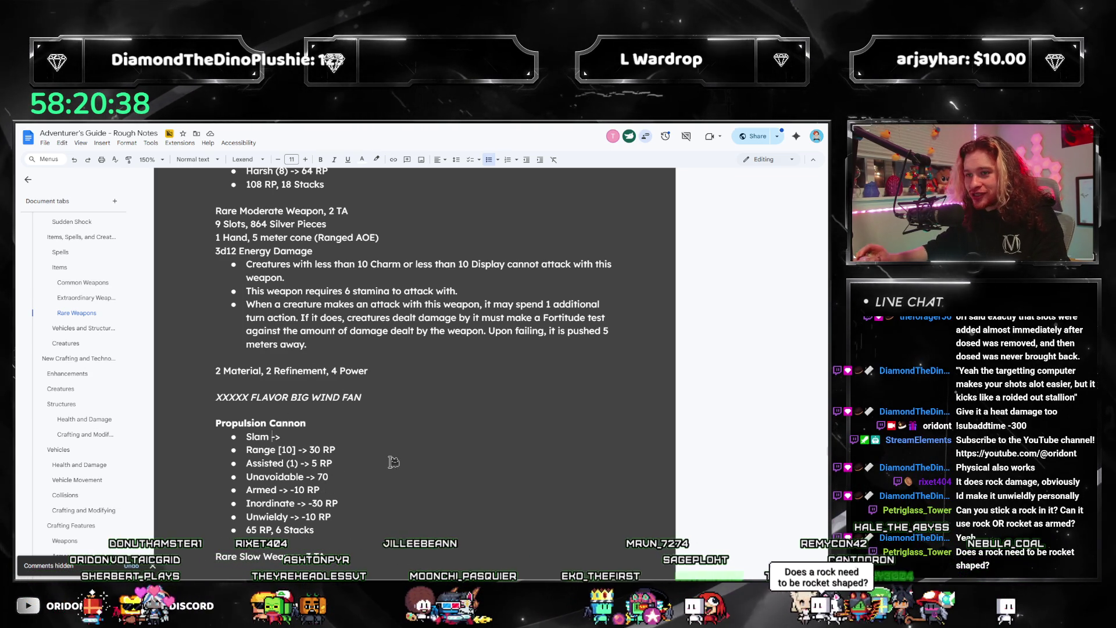
{"action": "scroll", "coordinate": [394, 461], "scroll_direction": "up", "scroll_amount": 2}
{"action": "scroll", "coordinate": [367, 449], "scroll_direction": "up", "scroll_amount": 2}
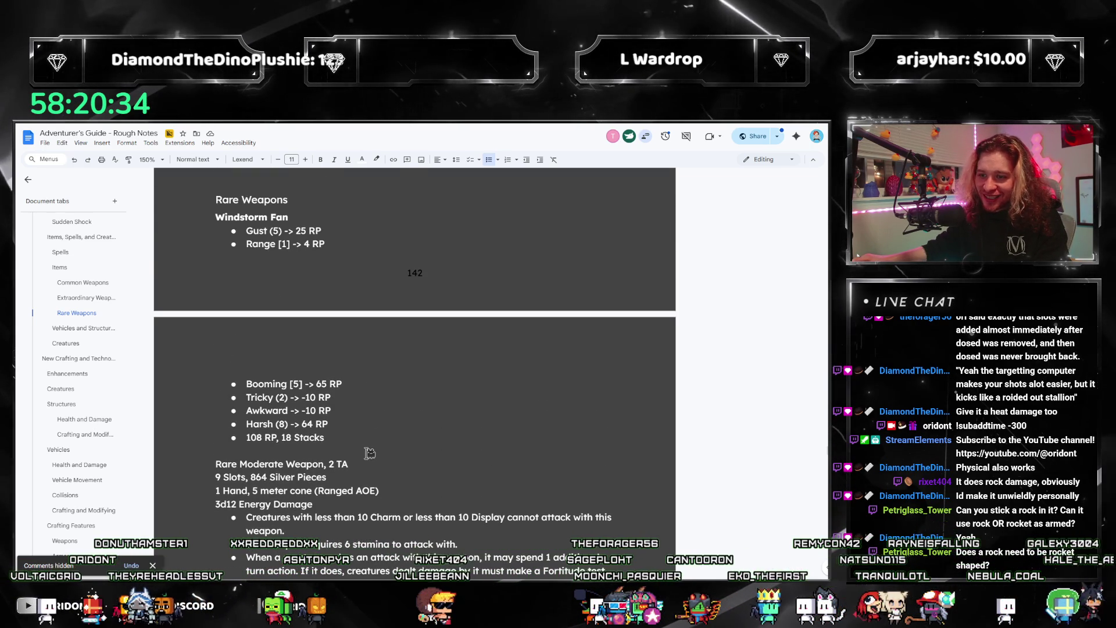
{"action": "scroll", "coordinate": [369, 452], "scroll_direction": "down", "scroll_amount": 2}
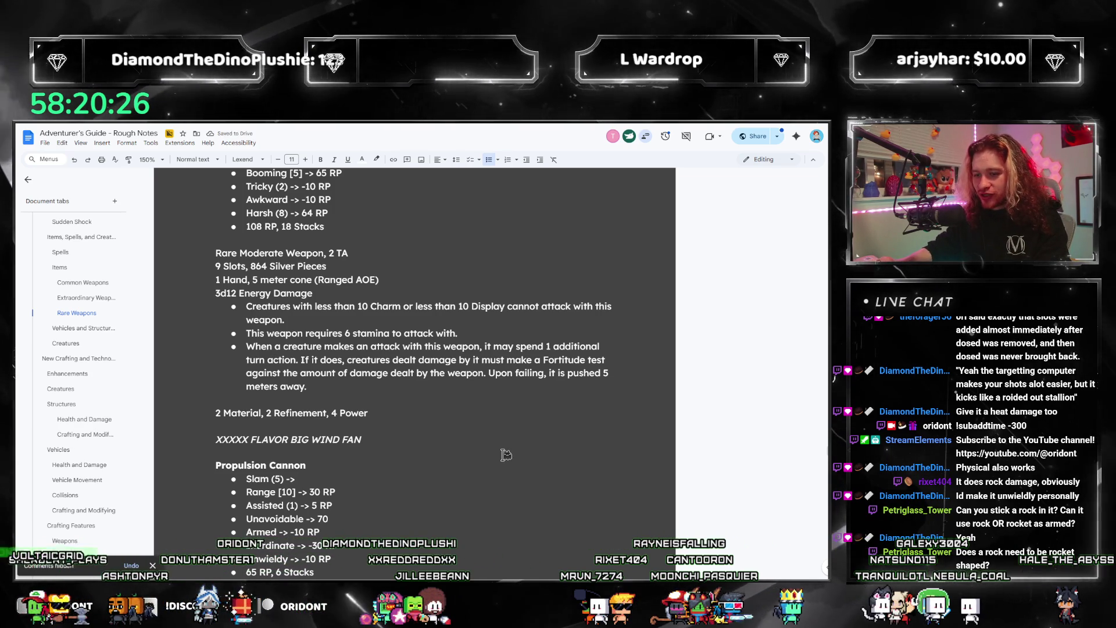
{"action": "type", "text": "15 RP"}
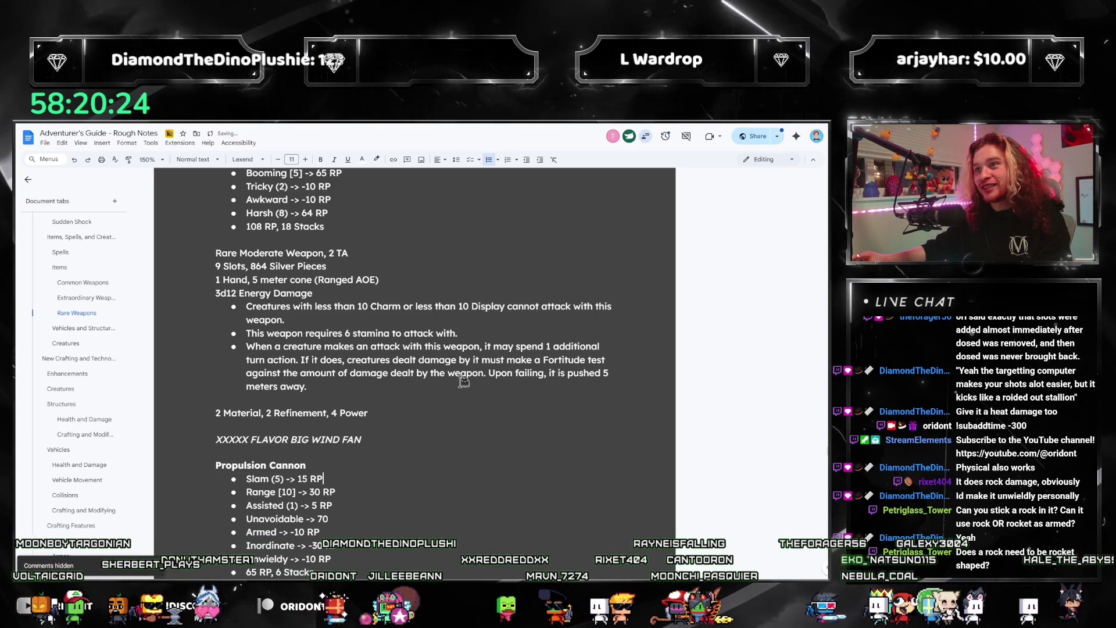
{"action": "scroll", "coordinate": [463, 381], "scroll_direction": "down", "scroll_amount": 1}
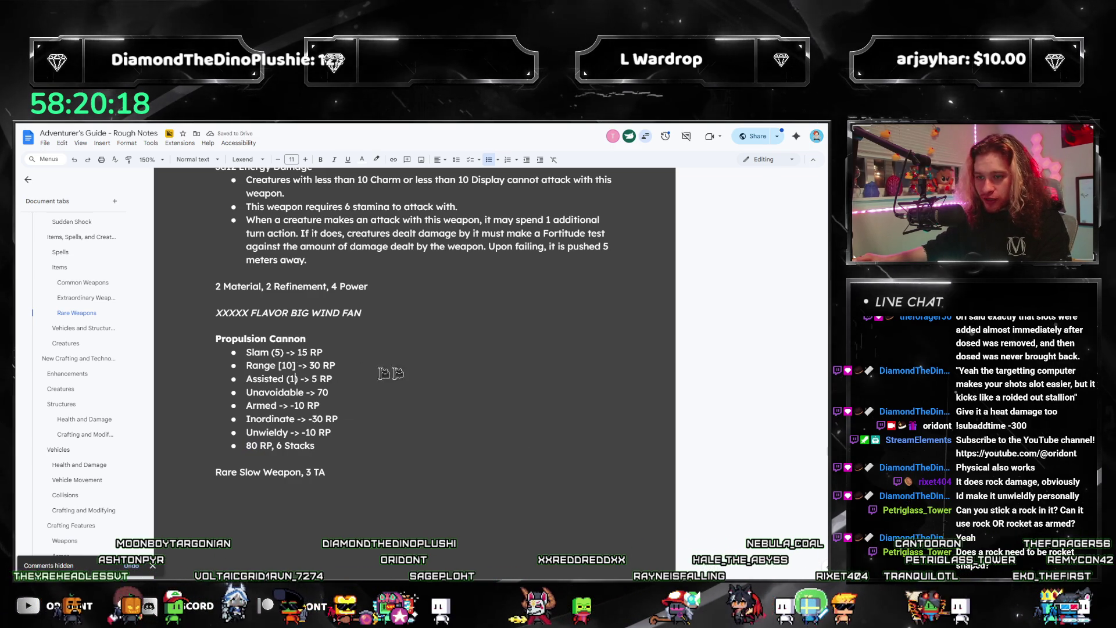
- Change Assisted to rank (2) at 10 RP and update the Propulsion Cannon's total RP figure
{"action": "key", "text": "BackSpace"}
{"action": "type", "text": "2"}
{"action": "double_click", "coordinate": [315, 379]}
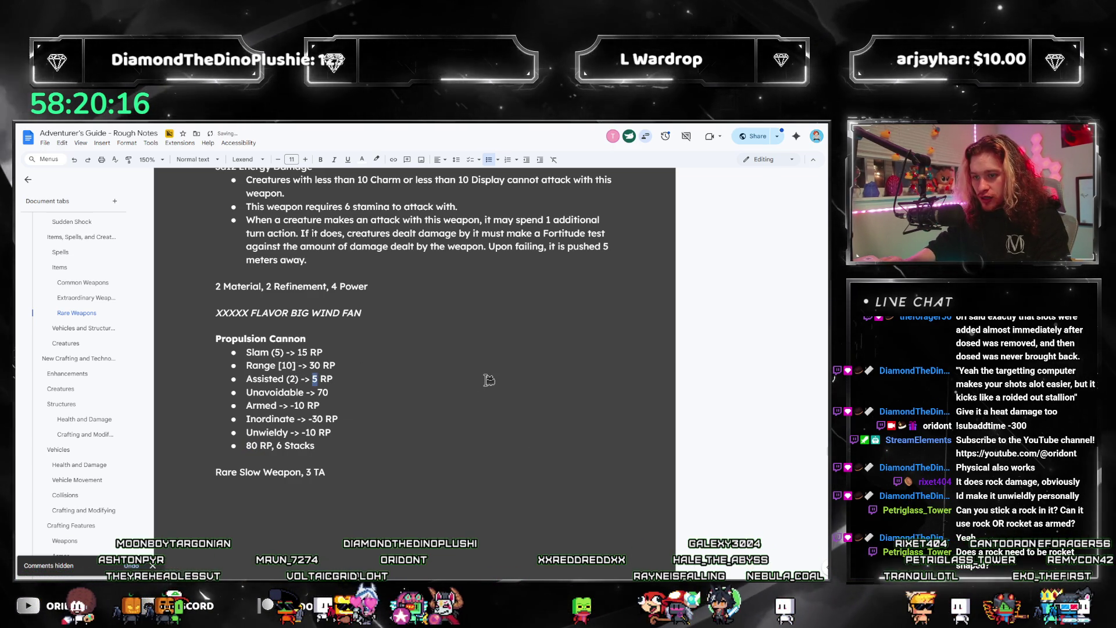
{"action": "type", "text": "10"}
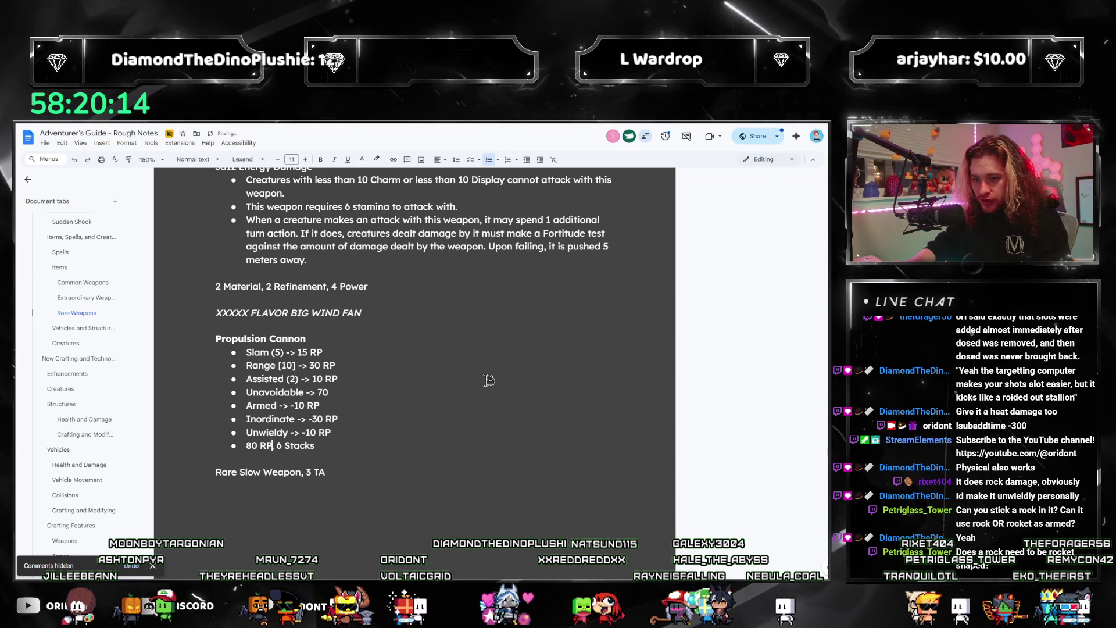
{"action": "type", "text": ","}
{"action": "key", "text": "Left"}
{"action": "key", "text": "Left"}
{"action": "key", "text": "Left"}
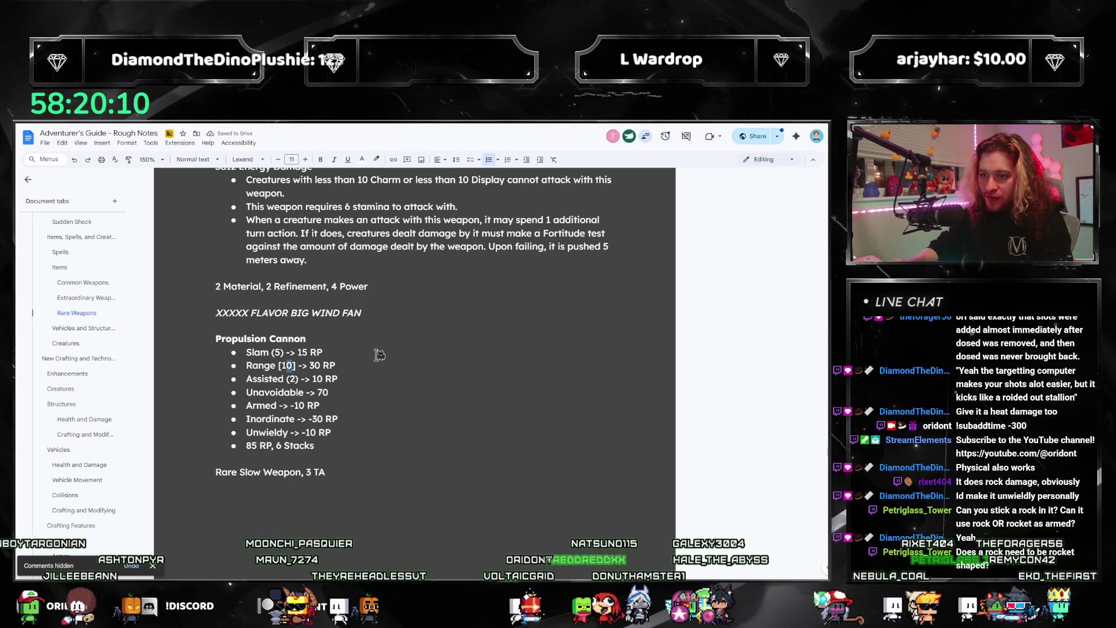
{"action": "type", "text": "45"}
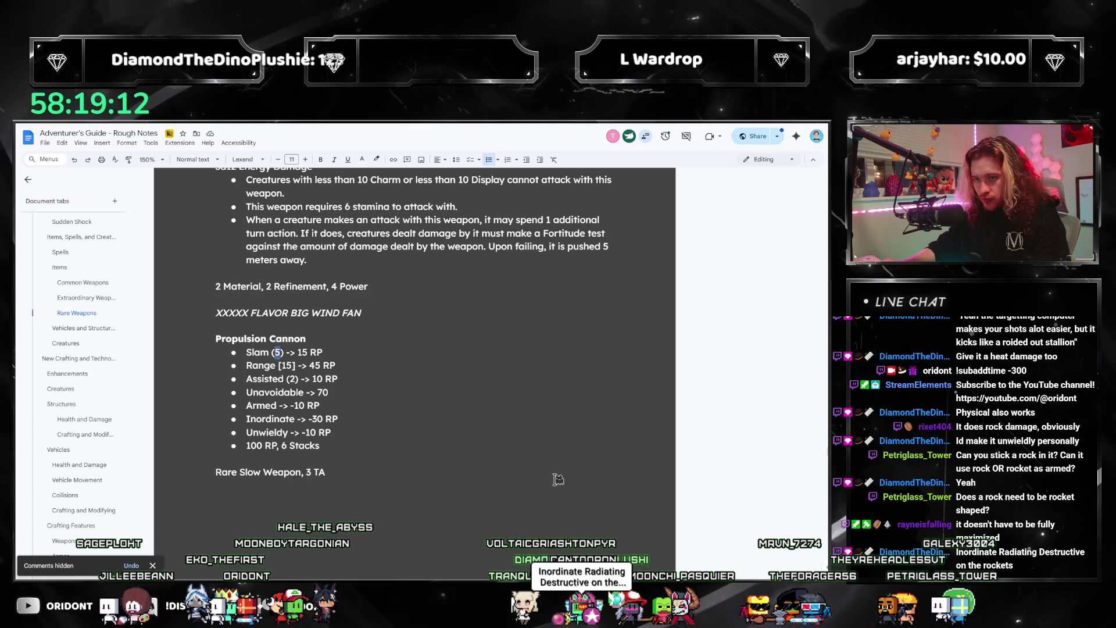
- Set Slam to (6) at 18 RP and overwrite the 100 RP total with 103 RP
{"action": "key", "text": "Right"}
{"action": "key", "text": "Right"}
{"action": "key", "text": "Right"}
{"action": "key", "text": "BackSpace"}
{"action": "type", "text": "8"}
{"action": "key", "text": "Down"}
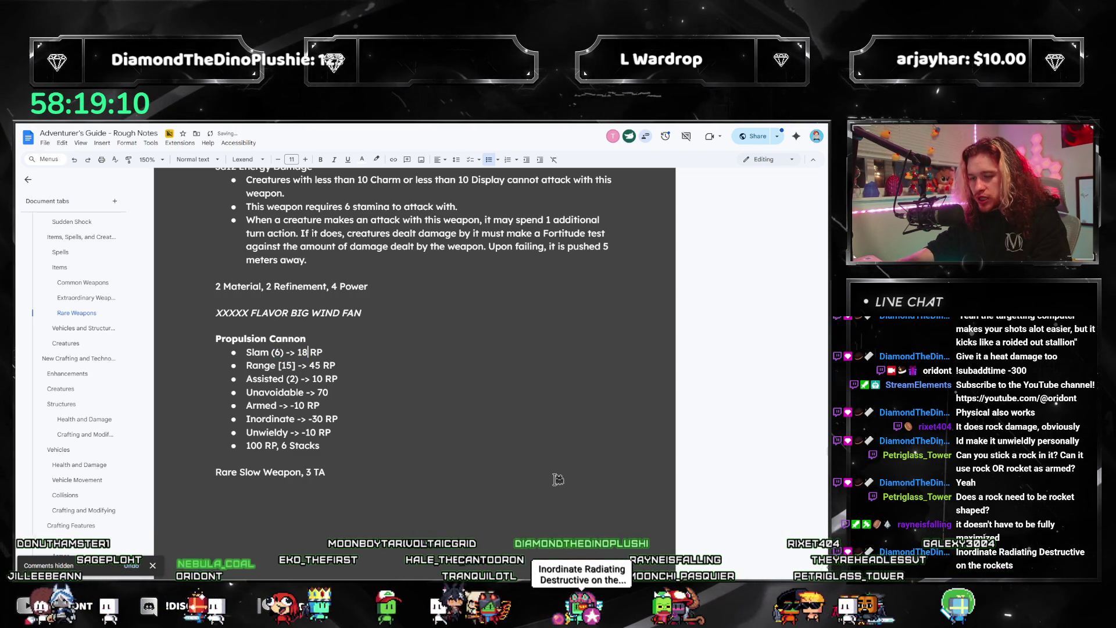
{"action": "key", "text": "Down"}
{"action": "key", "text": "Down"}
{"action": "key", "text": "Down"}
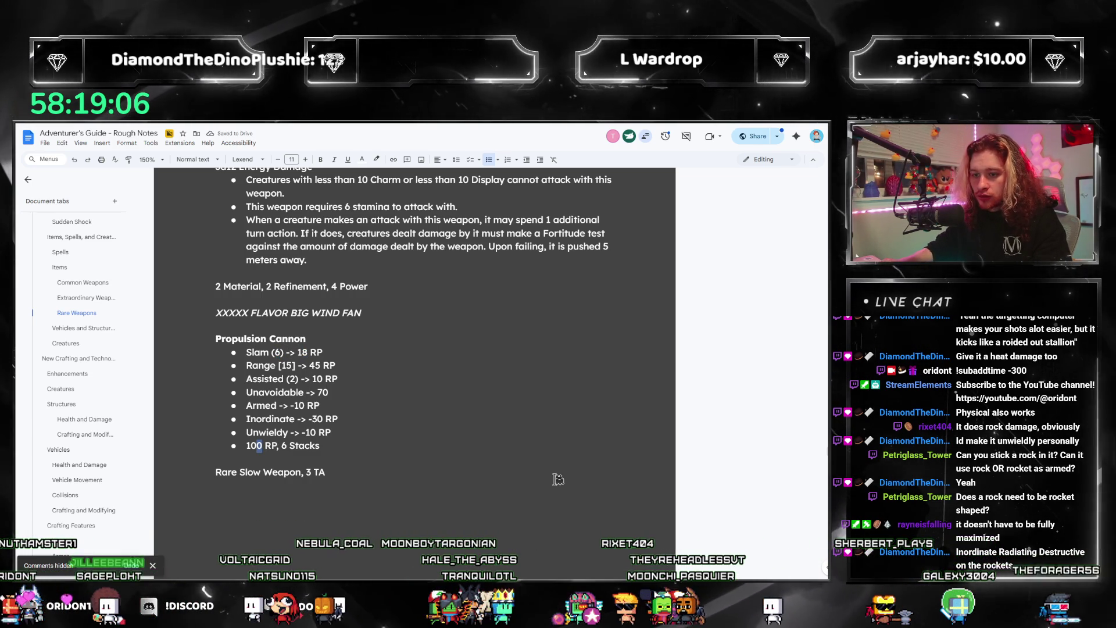
{"action": "key", "text": "shift+Left"}
{"action": "key", "text": "shift+Left"}
{"action": "type", "text": "3"}
- Start a new '27 Slots,' line under the Rare Slow Weapon heading and bring up the calculator for the price
{"action": "key", "text": "Down"}
{"action": "key", "text": "Down"}
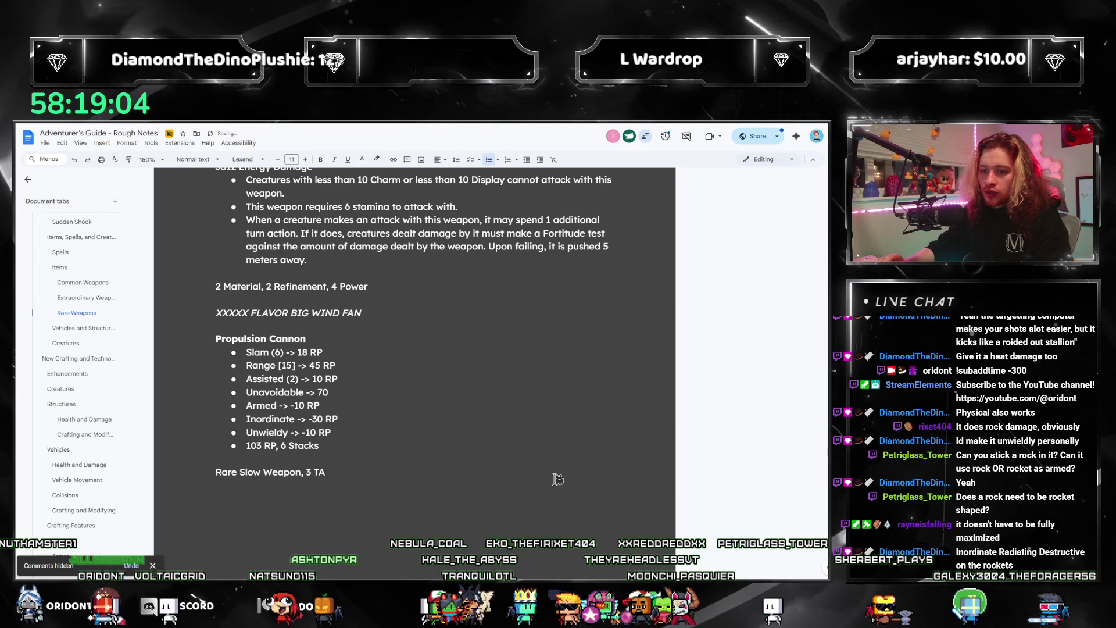
{"action": "key", "text": "Down"}
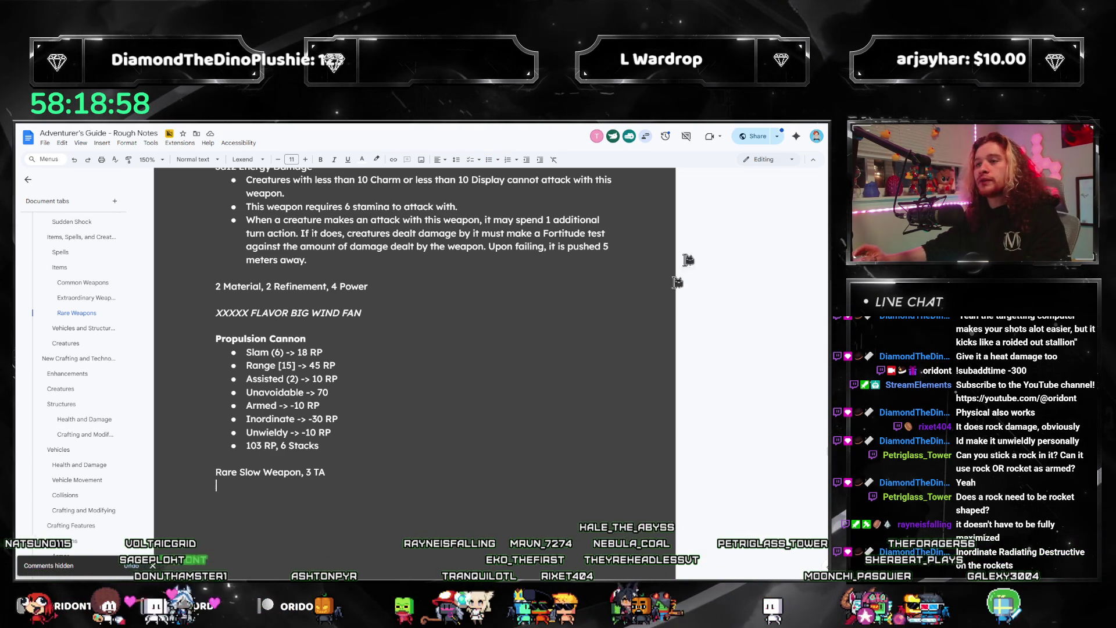
{"action": "scroll", "coordinate": [505, 315], "scroll_direction": "down", "scroll_amount": 1}
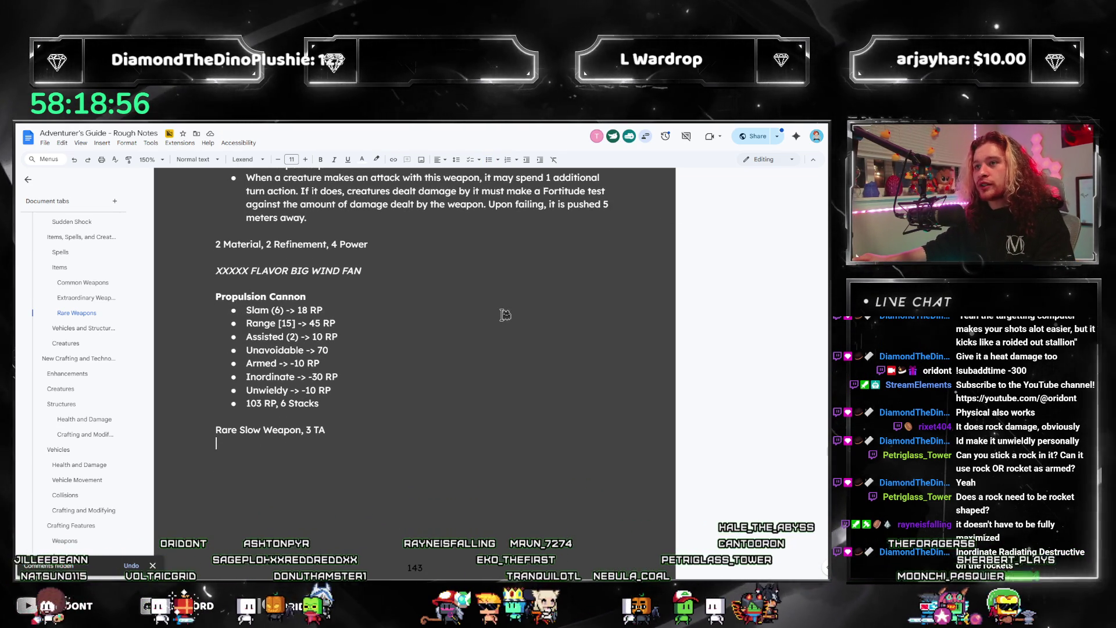
{"action": "scroll", "coordinate": [448, 398], "scroll_direction": "up", "scroll_amount": 2}
{"action": "scroll", "coordinate": [451, 403], "scroll_direction": "up", "scroll_amount": 1}
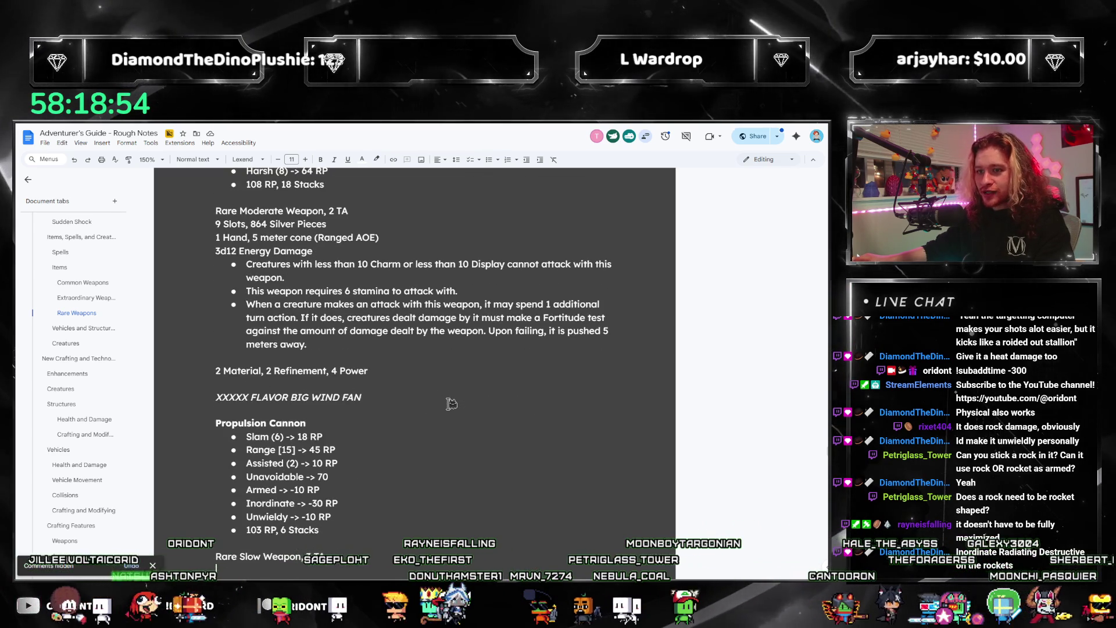
{"action": "scroll", "coordinate": [450, 404], "scroll_direction": "down", "scroll_amount": 1}
{"action": "type", "text": "27 Slots,"}
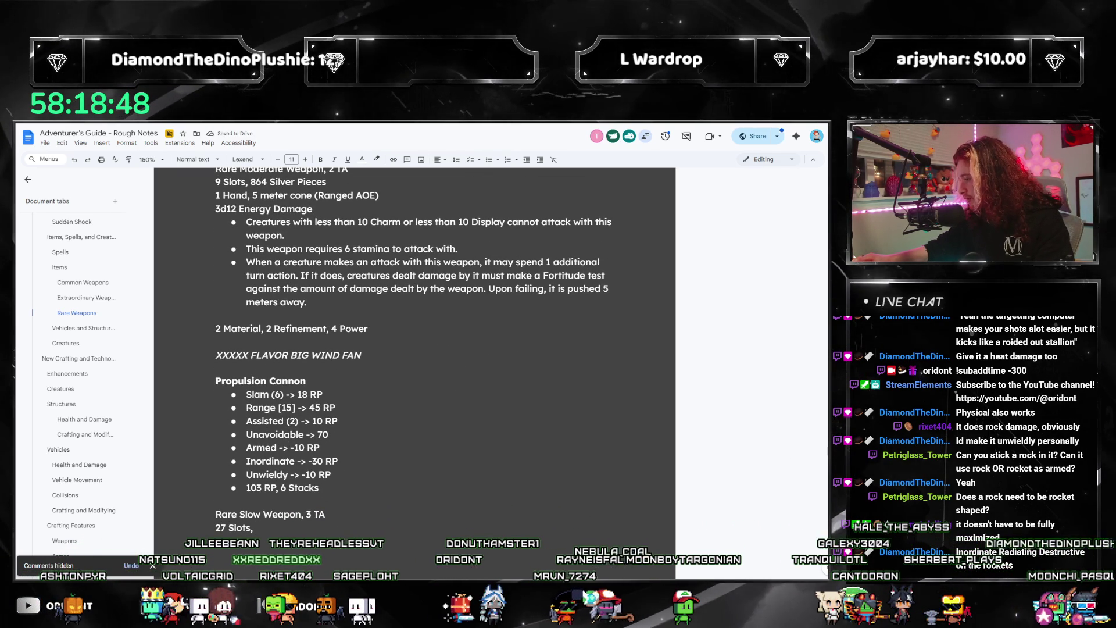
{"action": "key", "text": "XF86Calculator"}
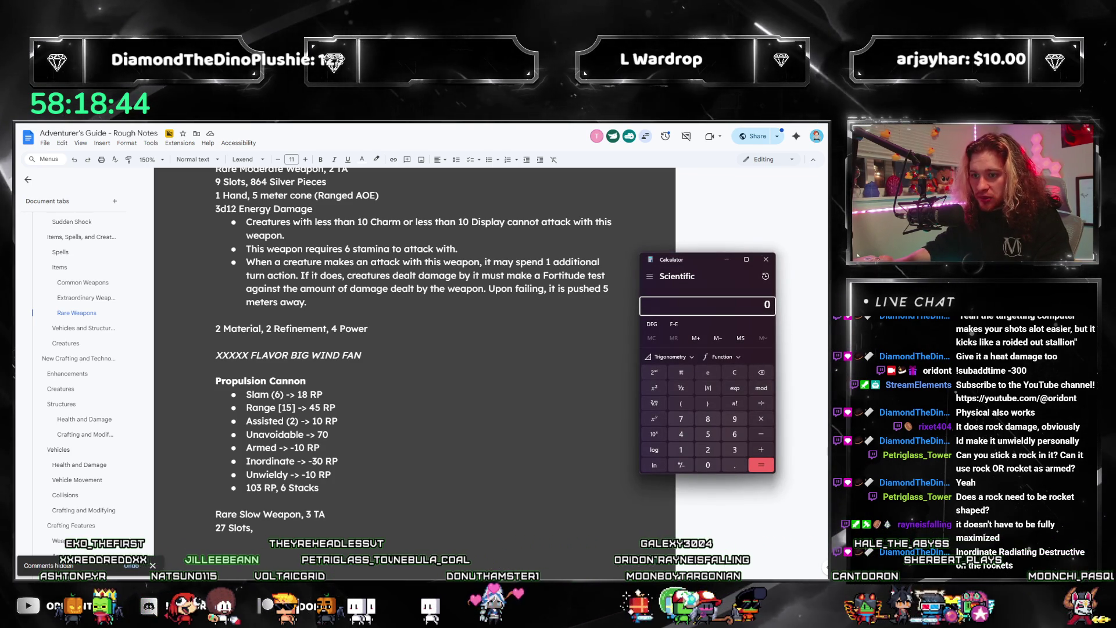
{"action": "type", "text": "1"}
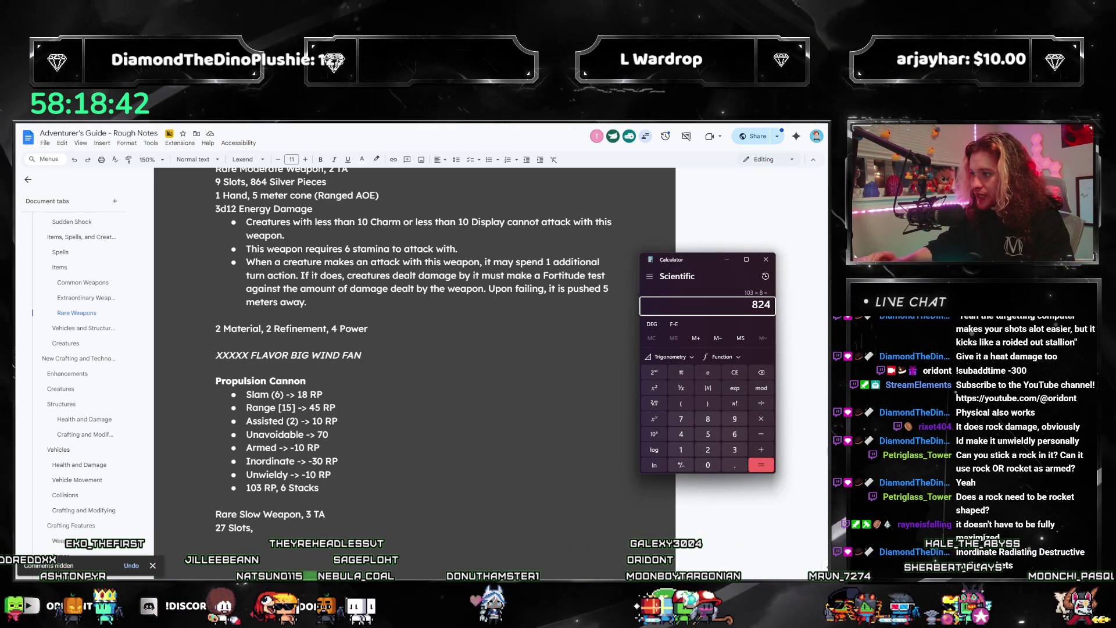
- Work out 103 × 8 = 824 in Windows Calculator and close it
{"action": "left_click", "coordinate": [350, 527]}
{"action": "type", "text": "824 Silve"}
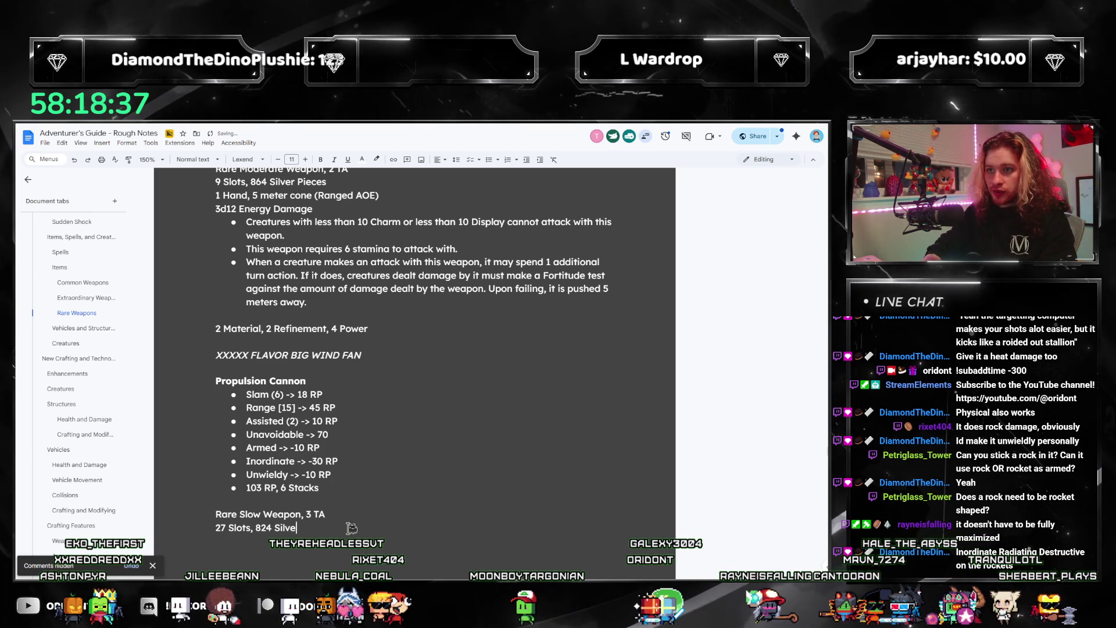
{"action": "type", "text": "r Pieces"}
- Add the 824 Silver Pieces, 2 Hands 75/150 meter range and 2d12 Physical Damage lines, then start an empty bullet
{"action": "key", "text": "Return"}
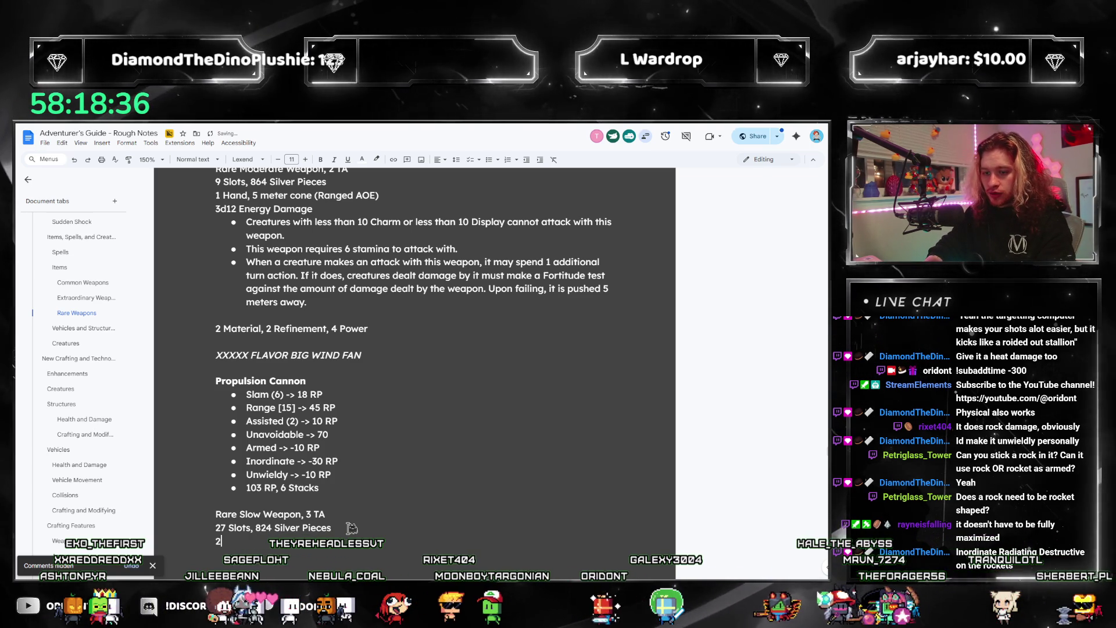
{"action": "type", "text": "2 Hands, 75/150 "}
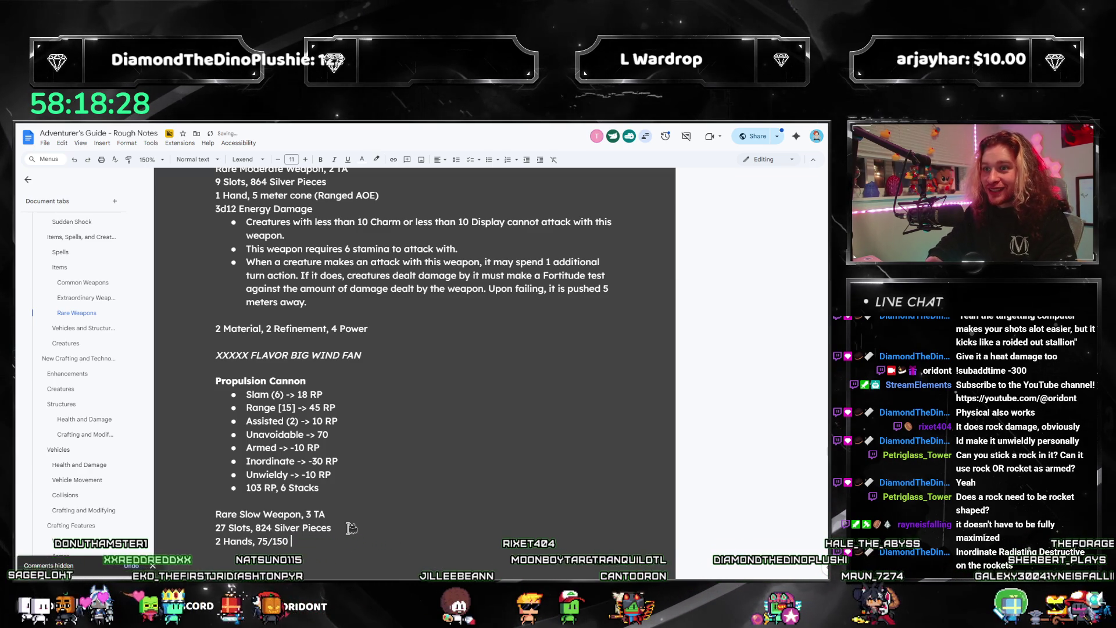
{"action": "type", "text": "meter"}
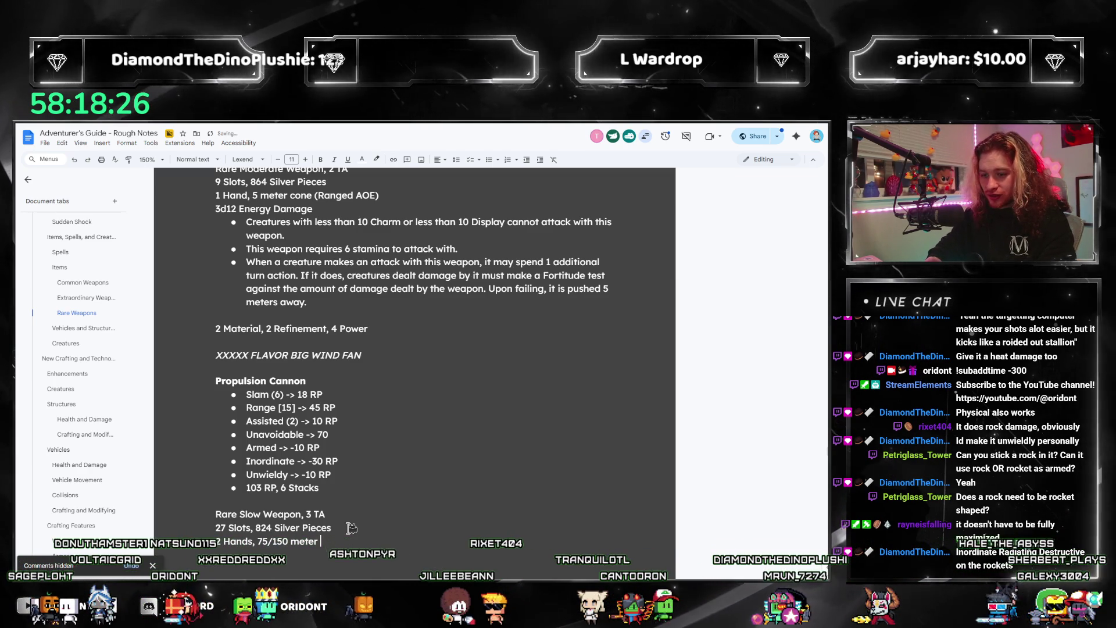
{"action": "type", "text": "ange (Ranged)"}
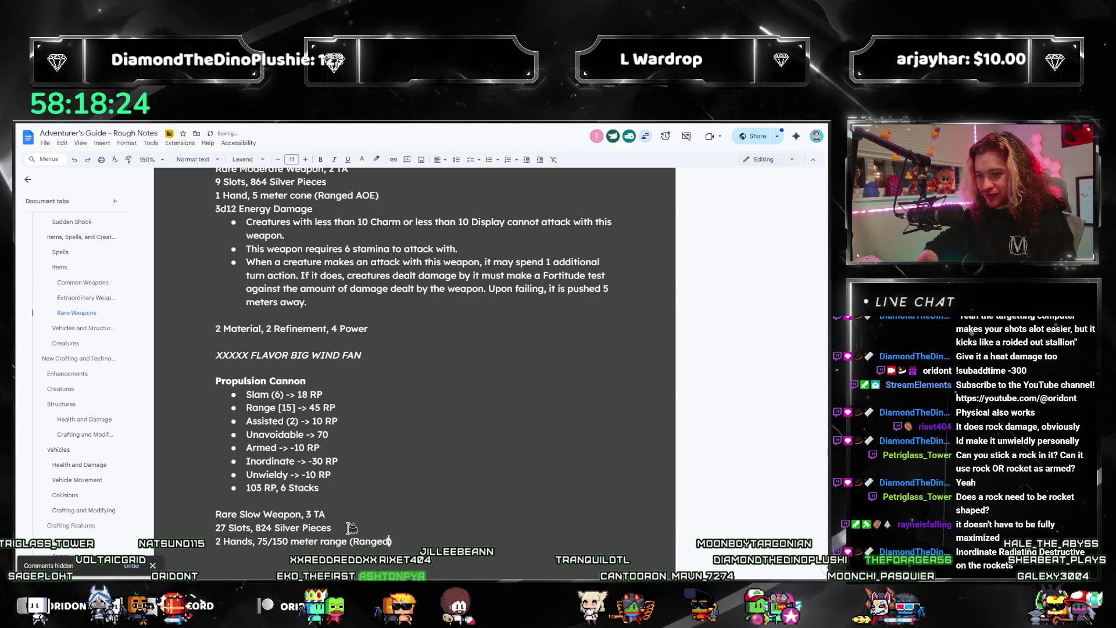
{"action": "double_click", "coordinate": [338, 540]}
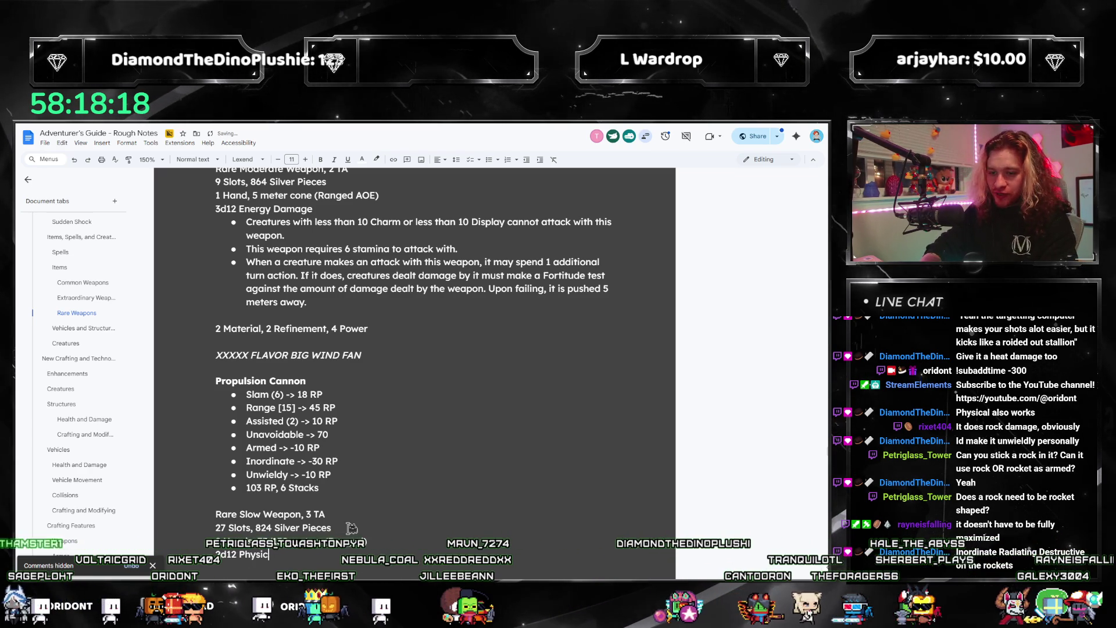
{"action": "type", "text": "al Damage"}
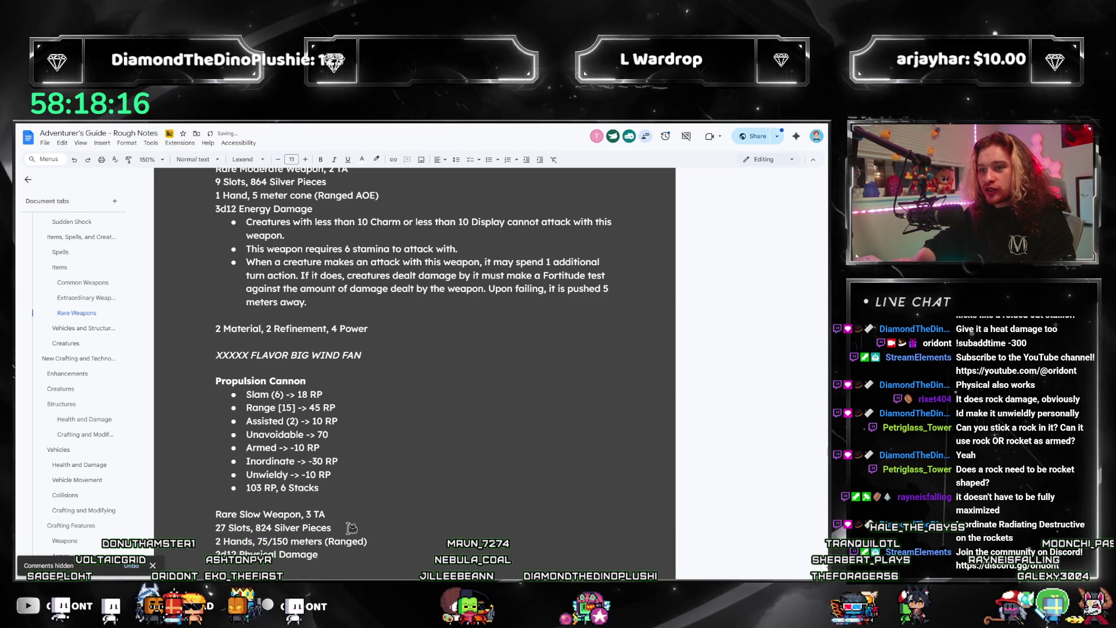
{"action": "left_click", "coordinate": [489, 161]}
{"action": "scroll", "coordinate": [409, 359], "scroll_direction": "down", "scroll_amount": 1}
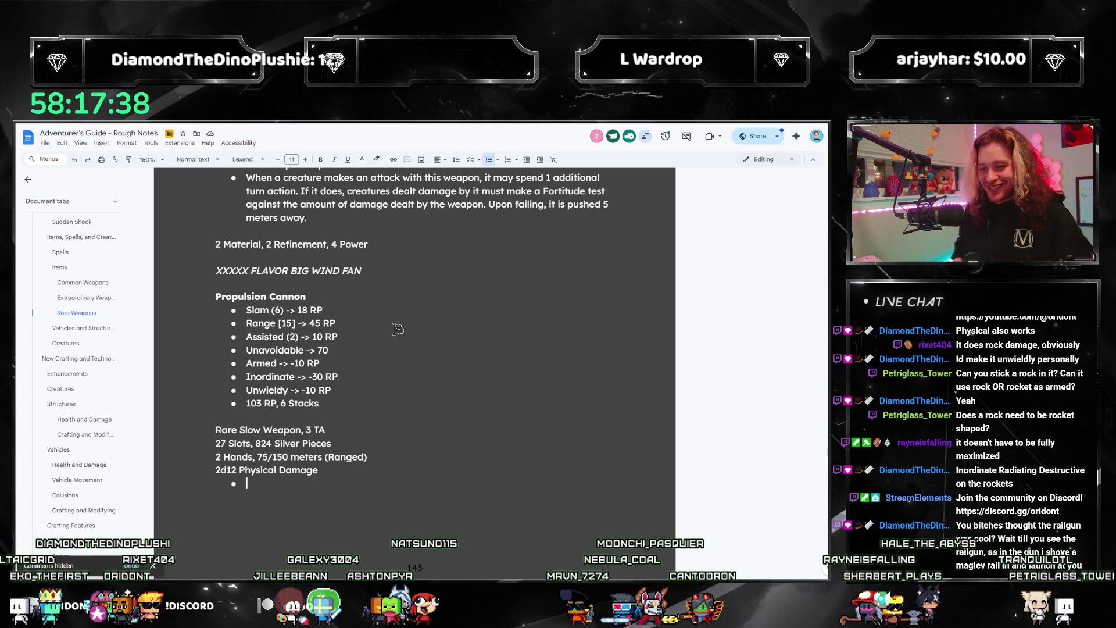
{"action": "scroll", "coordinate": [384, 314], "scroll_direction": "up", "scroll_amount": 1}
{"action": "scroll", "coordinate": [357, 366], "scroll_direction": "up", "scroll_amount": 1}
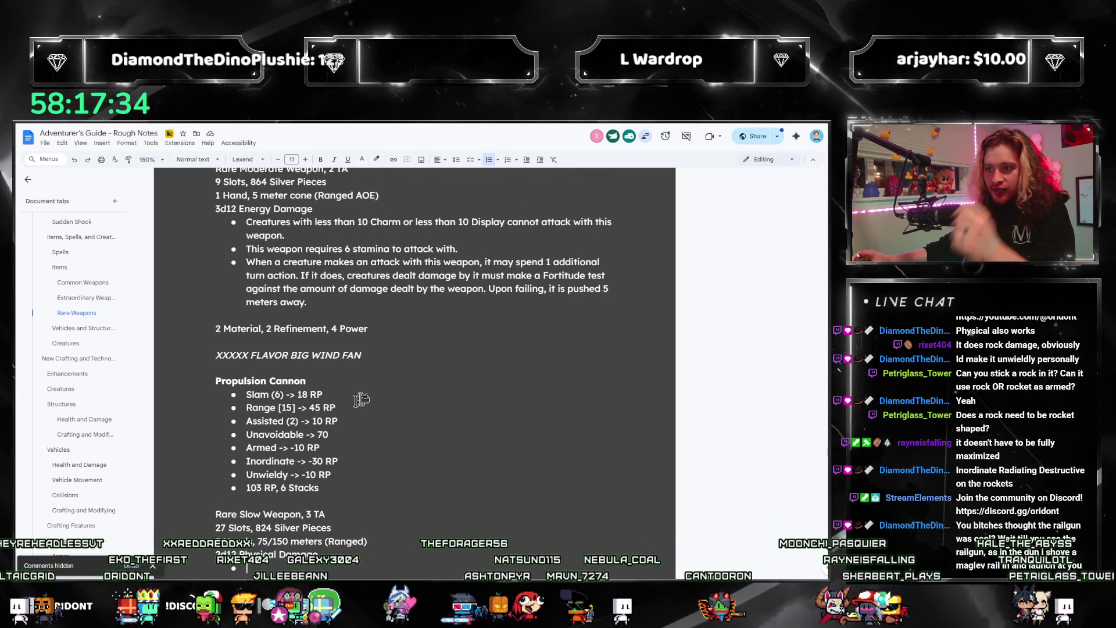
{"action": "scroll", "coordinate": [402, 340], "scroll_direction": "down", "scroll_amount": 1}
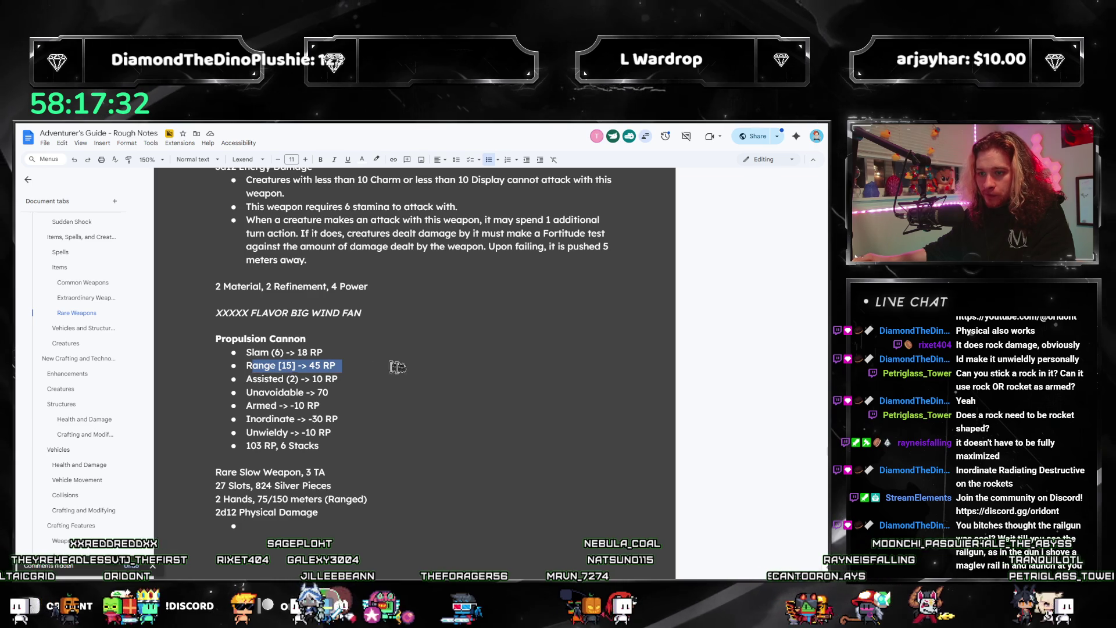
{"action": "scroll", "coordinate": [332, 367], "scroll_direction": "up", "scroll_amount": 4}
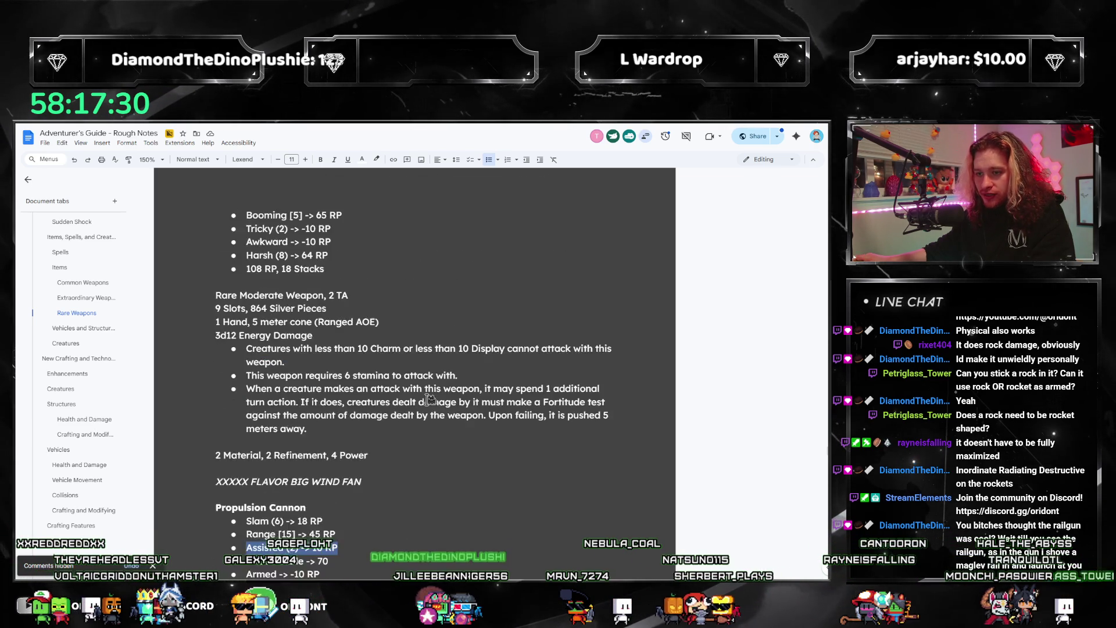
{"action": "scroll", "coordinate": [424, 321], "scroll_direction": "up", "scroll_amount": 7}
{"action": "scroll", "coordinate": [429, 398], "scroll_direction": "up", "scroll_amount": 7}
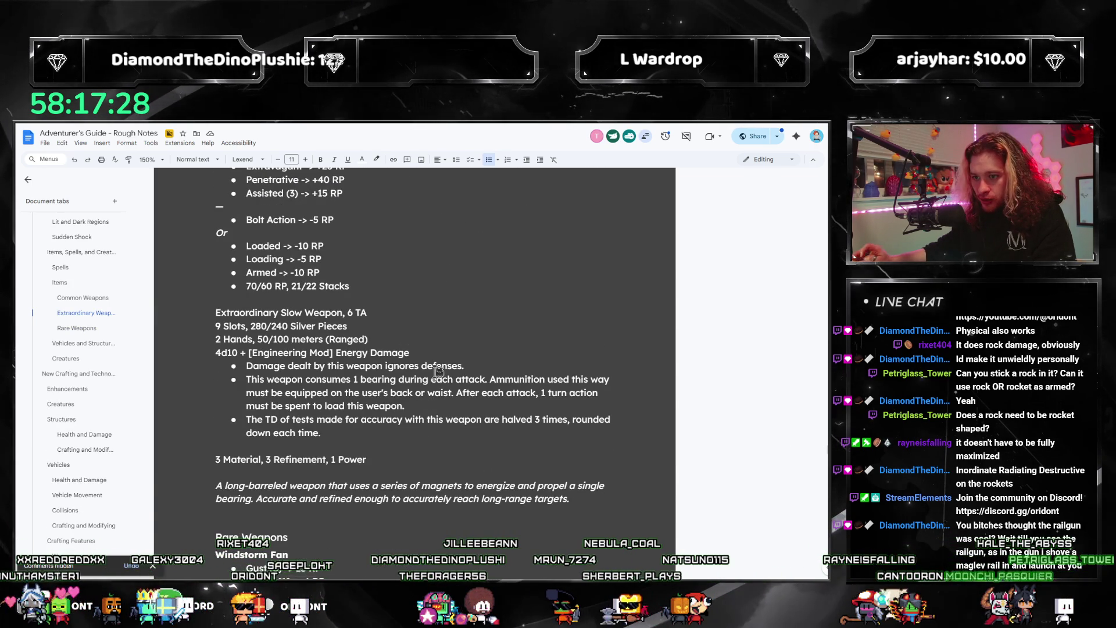
- Select the Extraordinary Slow Weapon's accuracy-halving 'The TD of tests…' sentence for copying
{"action": "triple_click", "coordinate": [323, 432]}
{"action": "key", "text": "ctrl+c"}
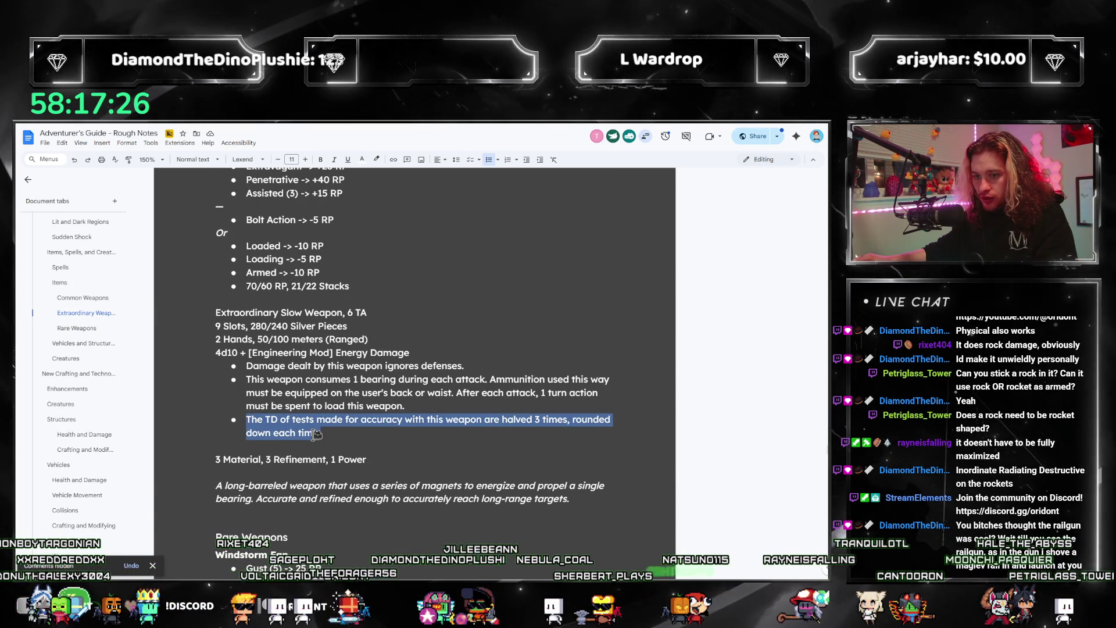
{"action": "scroll", "coordinate": [323, 435], "scroll_direction": "down", "scroll_amount": 7}
{"action": "scroll", "coordinate": [324, 434], "scroll_direction": "down", "scroll_amount": 12}
{"action": "scroll", "coordinate": [319, 442], "scroll_direction": "down", "scroll_amount": 1}
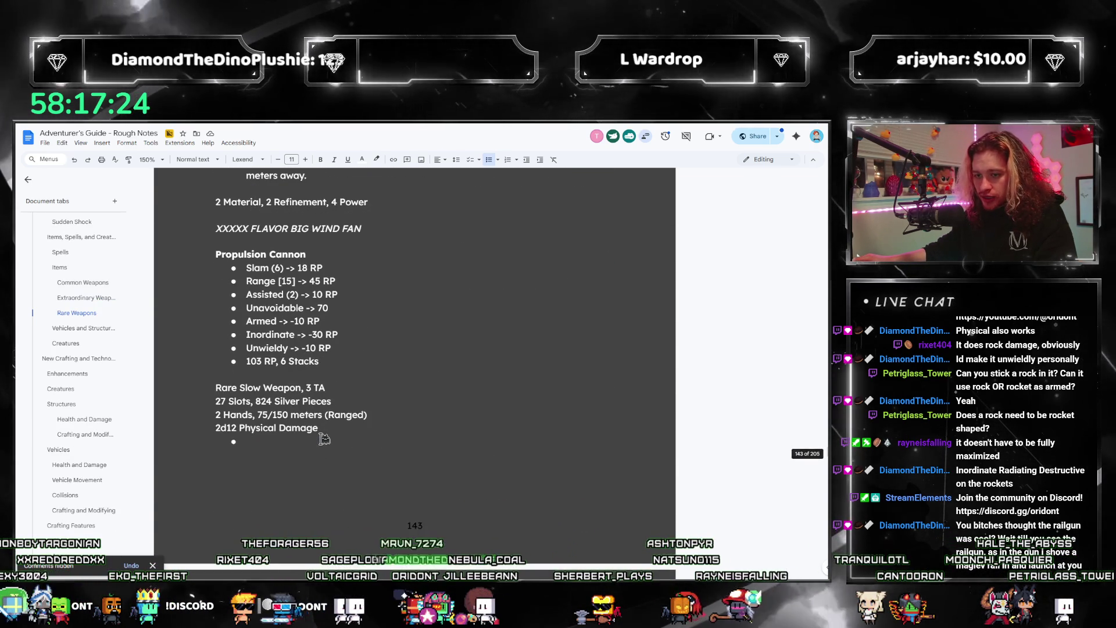
- Paste the accuracy-halving sentence into the Rare Slow Weapon's empty bullet and reword it to 'twice'
{"action": "left_click", "coordinate": [406, 448]}
{"action": "key", "text": "ctrl+v"}
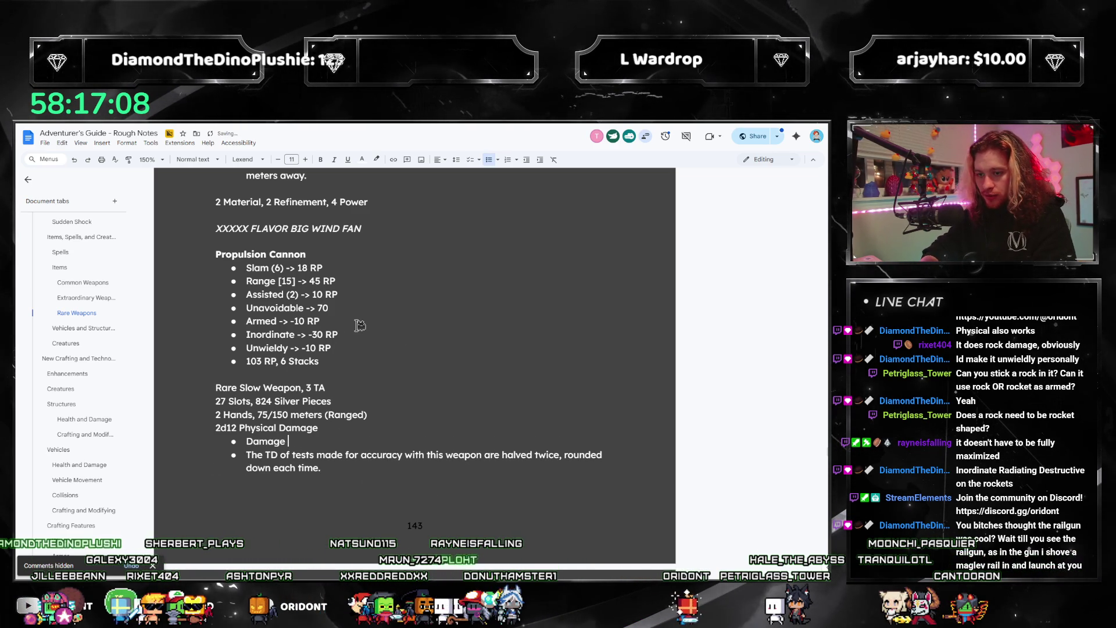
{"action": "type", "text": "dealt by this"}
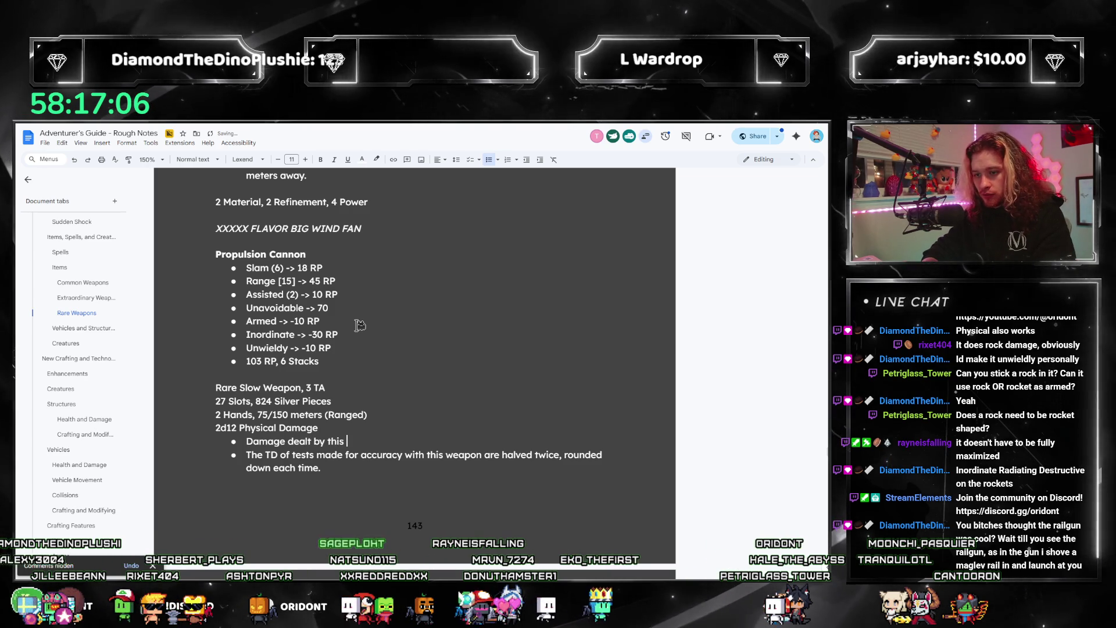
{"action": "type", "text": " weapon cannot be dodge"}
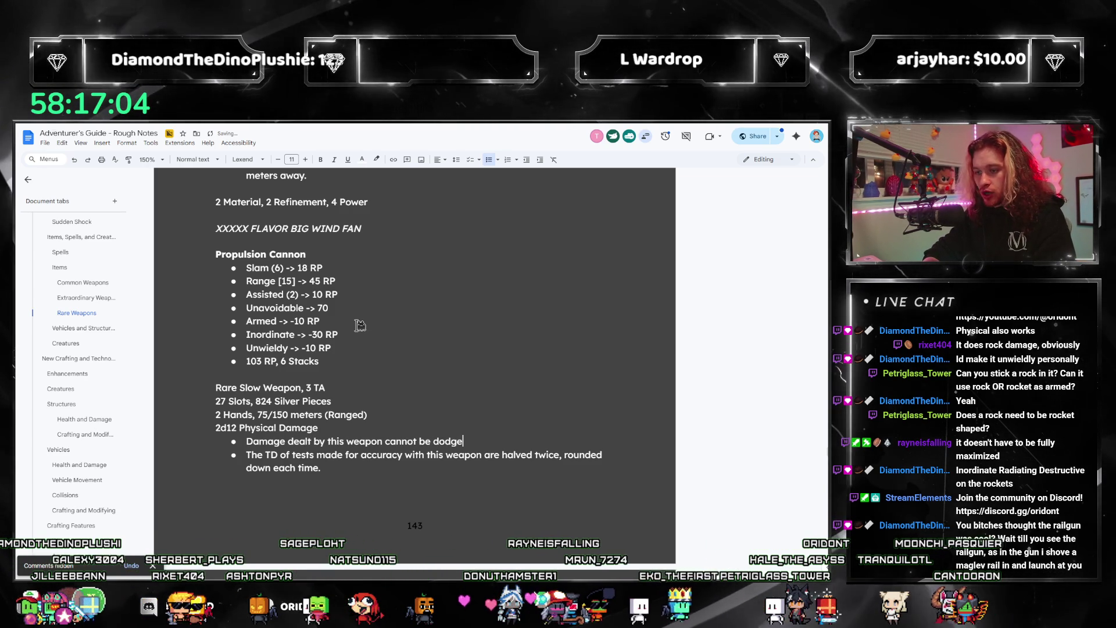
{"action": "type", "text": "d."}
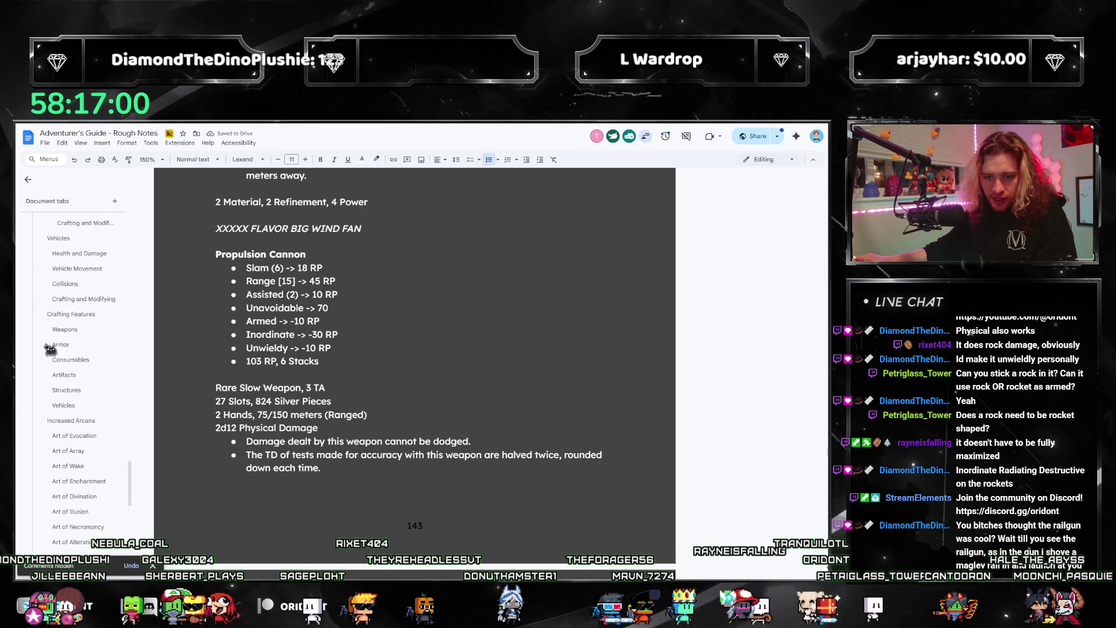
{"action": "scroll", "coordinate": [53, 353], "scroll_direction": "down", "scroll_amount": 5}
{"action": "scroll", "coordinate": [61, 390], "scroll_direction": "up", "scroll_amount": 1}
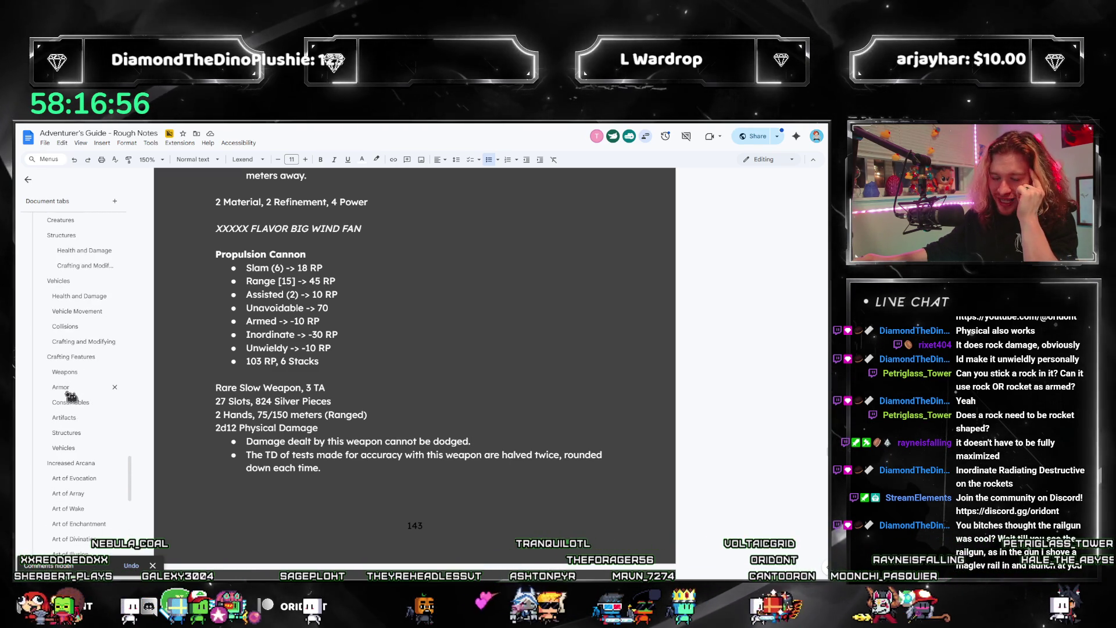
- Jump to the Crafting Features Weapons section listing Unavoidable and Stifle
{"action": "left_click", "coordinate": [66, 372]}
{"action": "scroll", "coordinate": [431, 460], "scroll_direction": "down", "scroll_amount": 3}
{"action": "scroll", "coordinate": [432, 460], "scroll_direction": "down", "scroll_amount": 3}
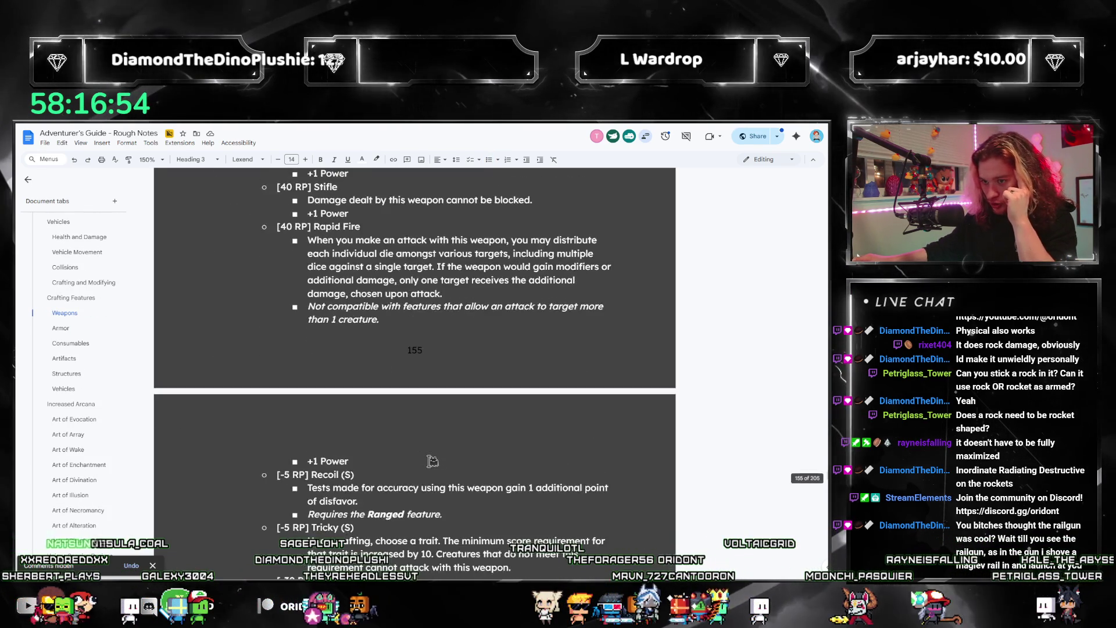
{"action": "scroll", "coordinate": [432, 461], "scroll_direction": "down", "scroll_amount": 3}
{"action": "scroll", "coordinate": [432, 460], "scroll_direction": "down", "scroll_amount": 3}
{"action": "scroll", "coordinate": [432, 460], "scroll_direction": "down", "scroll_amount": 3}
{"action": "scroll", "coordinate": [432, 460], "scroll_direction": "down", "scroll_amount": 3}
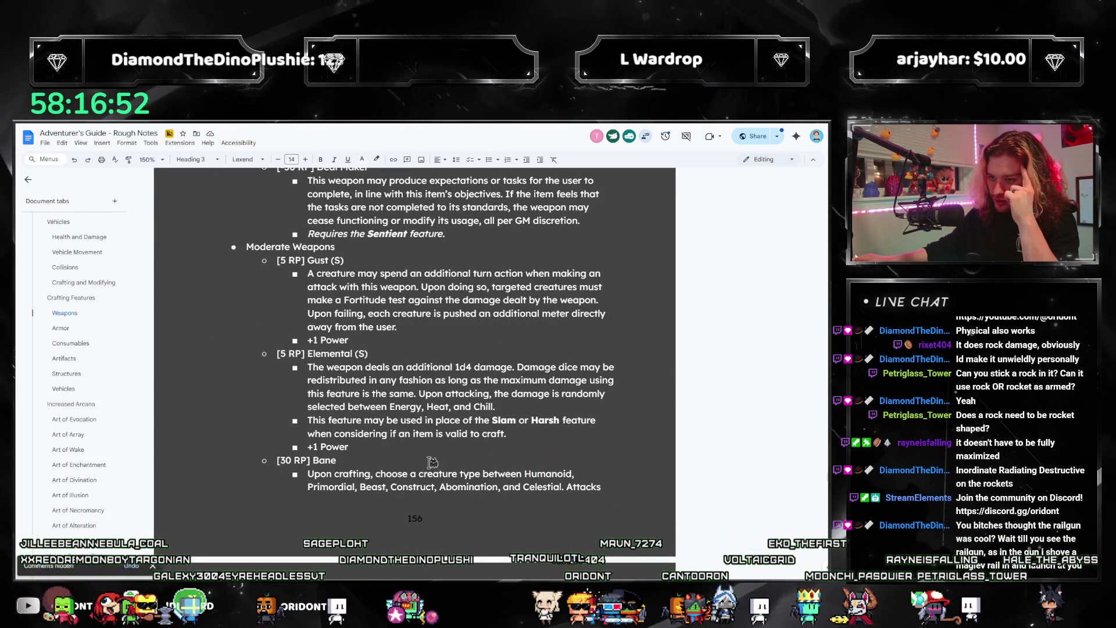
{"action": "scroll", "coordinate": [432, 461], "scroll_direction": "down", "scroll_amount": 3}
{"action": "scroll", "coordinate": [431, 463], "scroll_direction": "down", "scroll_amount": 3}
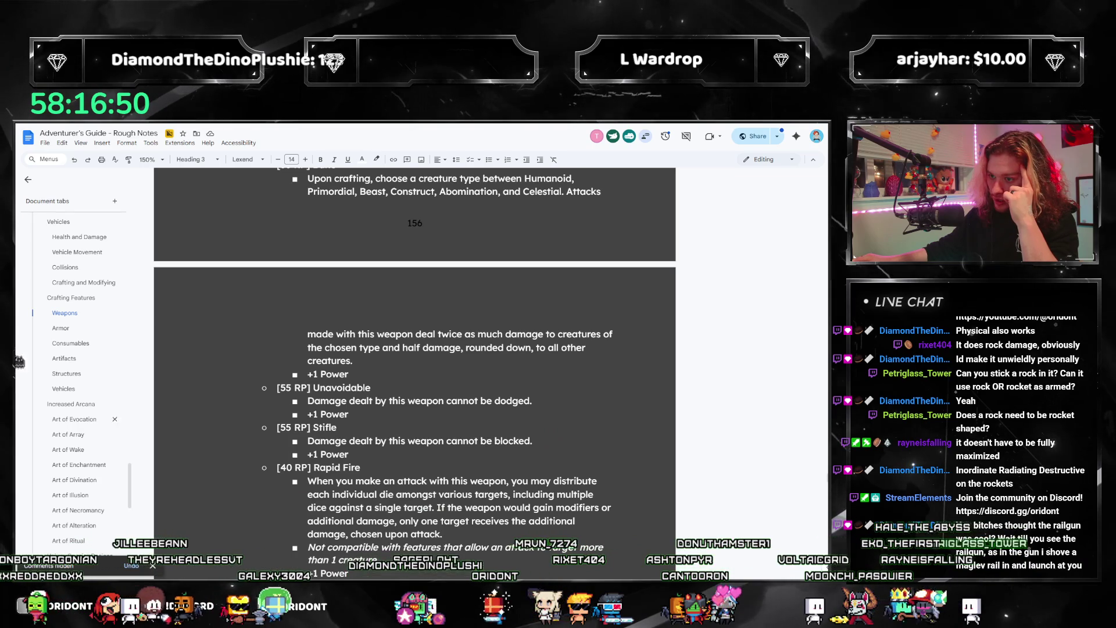
{"action": "scroll", "coordinate": [78, 414], "scroll_direction": "down", "scroll_amount": 3}
{"action": "scroll", "coordinate": [77, 414], "scroll_direction": "down", "scroll_amount": 3}
{"action": "scroll", "coordinate": [77, 414], "scroll_direction": "down", "scroll_amount": 3}
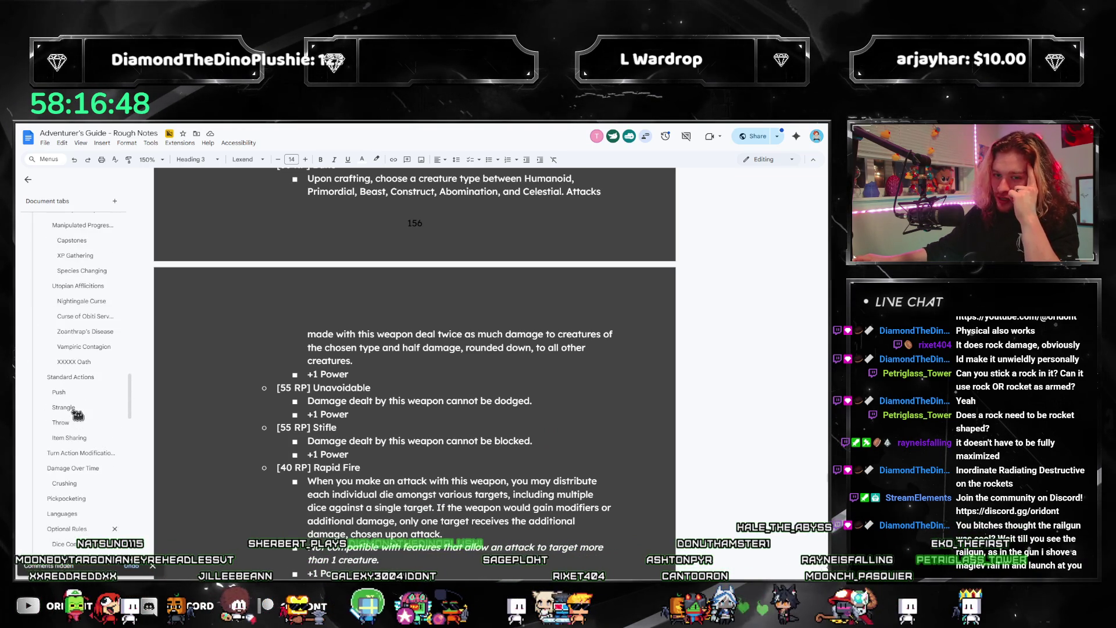
{"action": "scroll", "coordinate": [78, 410], "scroll_direction": "down", "scroll_amount": 2}
{"action": "scroll", "coordinate": [83, 423], "scroll_direction": "down", "scroll_amount": 3}
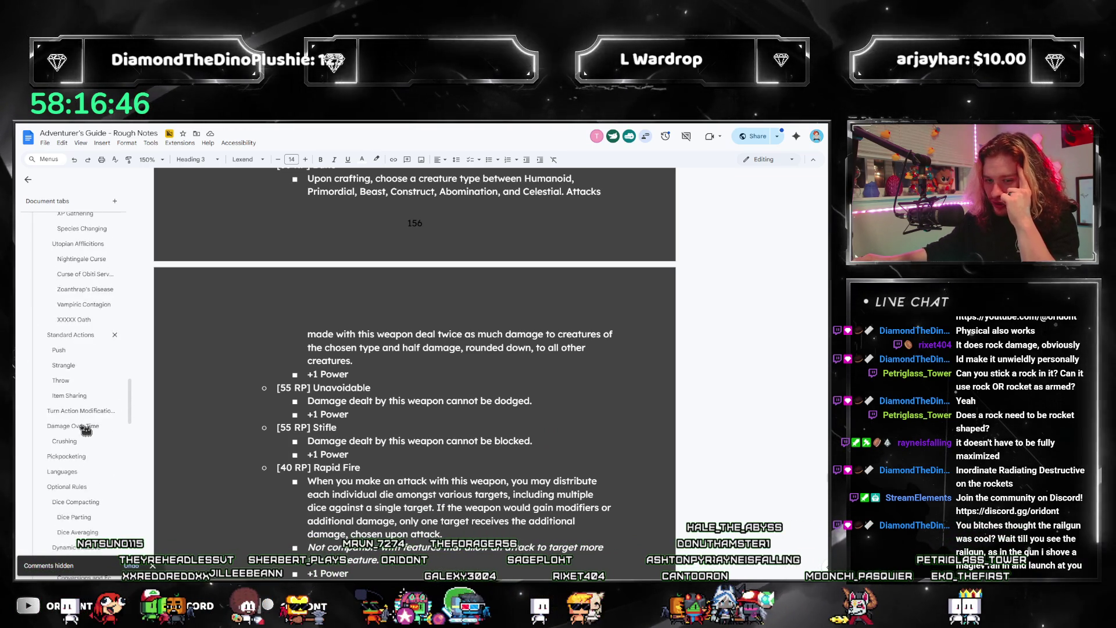
{"action": "scroll", "coordinate": [84, 429], "scroll_direction": "down", "scroll_amount": 3}
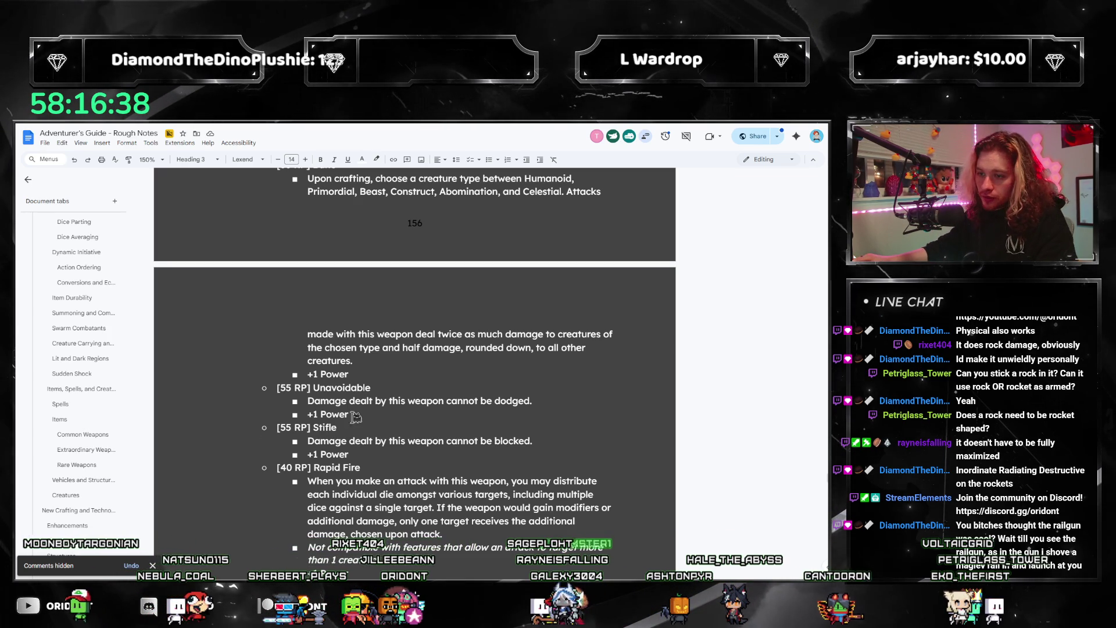
- Replace 'Damage dealt by' with 'Attacks made with' in the Unavoidable and 55 RP Stifle entries, fixing a typo
{"action": "left_click_drag", "start_coordinate": [373, 401], "coordinate": [309, 402]}
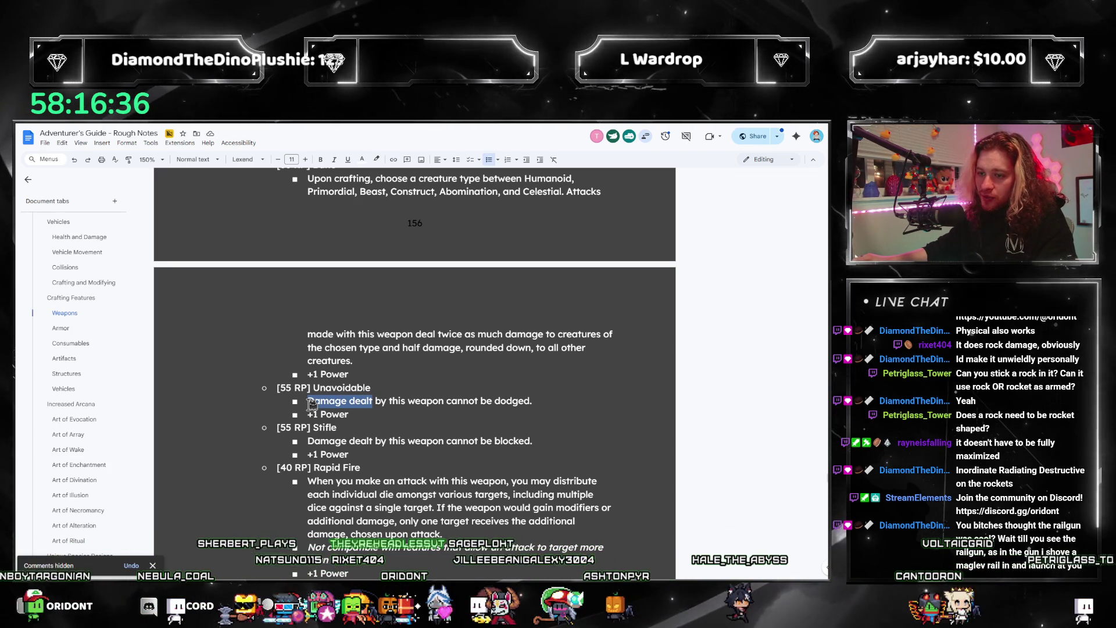
{"action": "type", "text": "Attacks made"}
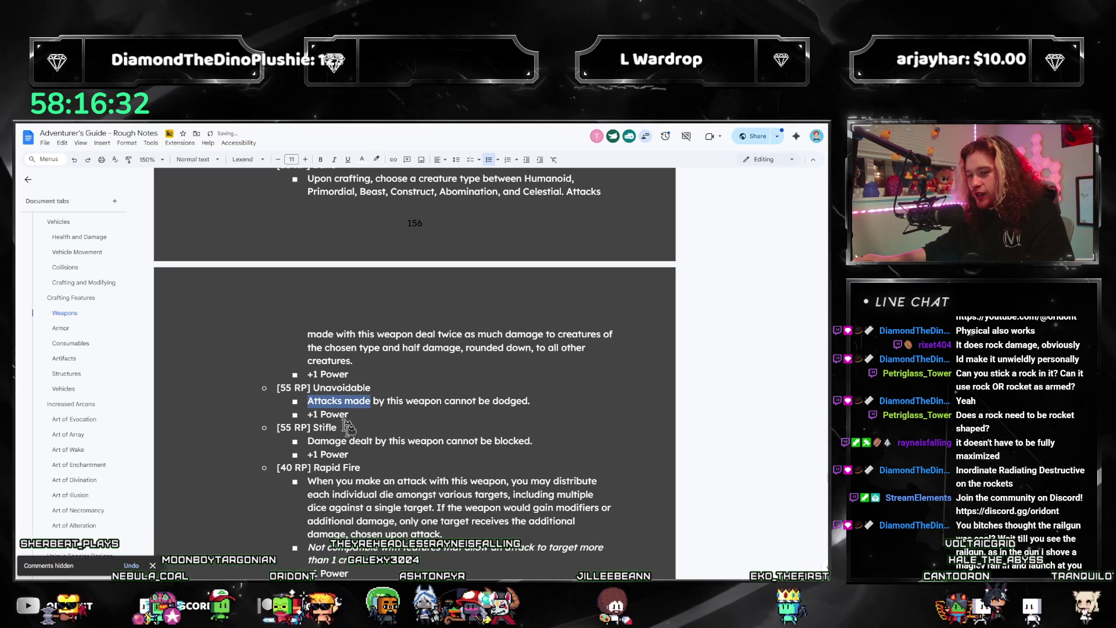
{"action": "left_click_drag", "start_coordinate": [377, 441], "coordinate": [344, 441]}
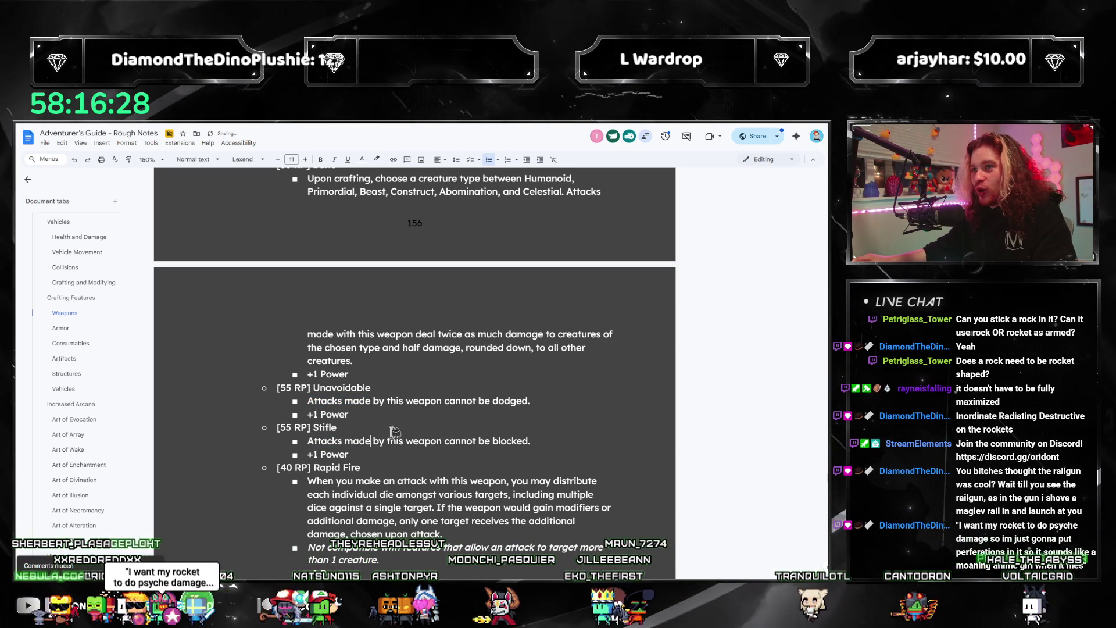
{"action": "double_click", "coordinate": [381, 440]}
{"action": "type", "text": "with"}
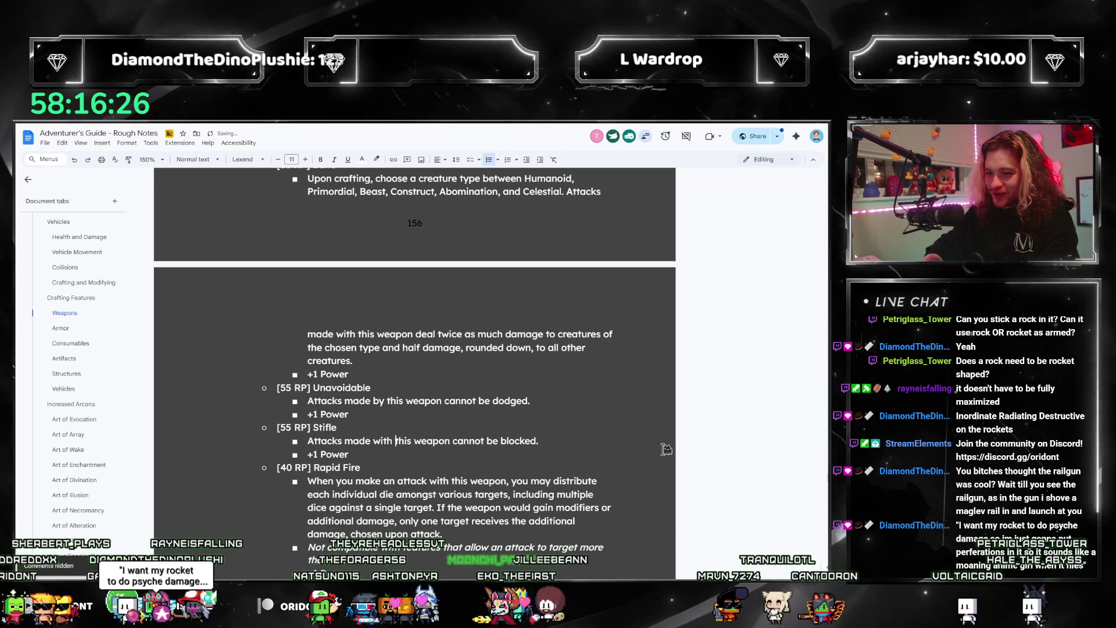
{"action": "double_click", "coordinate": [381, 400]}
{"action": "type", "text": "with"}
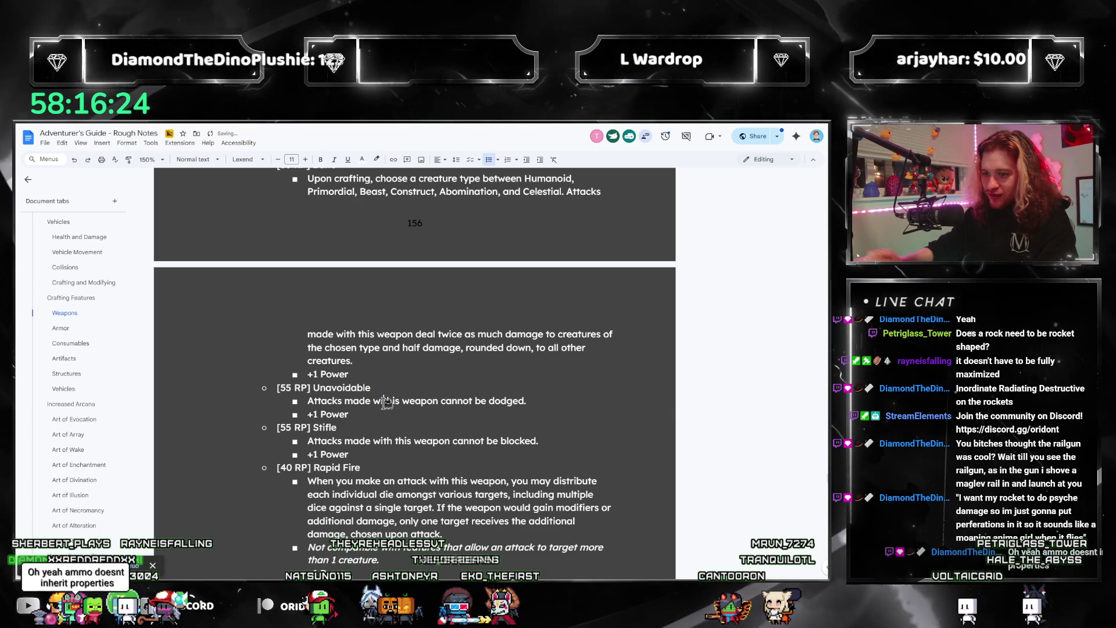
{"action": "scroll", "coordinate": [386, 402], "scroll_direction": "up", "scroll_amount": 2}
{"action": "scroll", "coordinate": [386, 401], "scroll_direction": "up", "scroll_amount": 2}
{"action": "scroll", "coordinate": [386, 402], "scroll_direction": "up", "scroll_amount": 2}
{"action": "scroll", "coordinate": [385, 403], "scroll_direction": "up", "scroll_amount": 2}
{"action": "scroll", "coordinate": [386, 403], "scroll_direction": "up", "scroll_amount": 2}
{"action": "scroll", "coordinate": [375, 388], "scroll_direction": "up", "scroll_amount": 2}
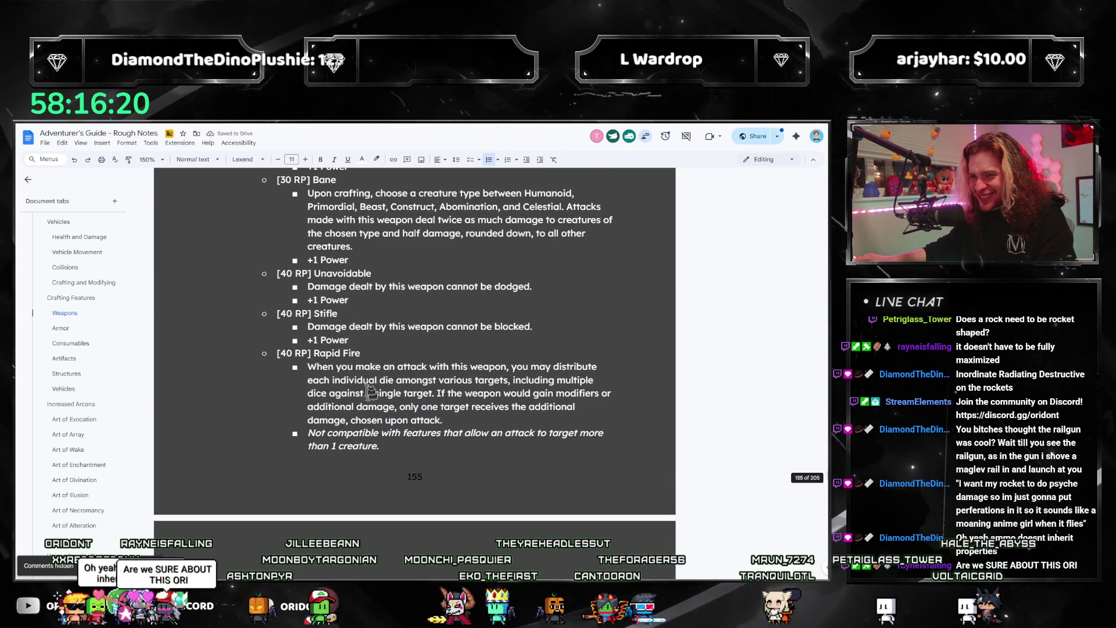
{"action": "scroll", "coordinate": [359, 373], "scroll_direction": "up", "scroll_amount": 2}
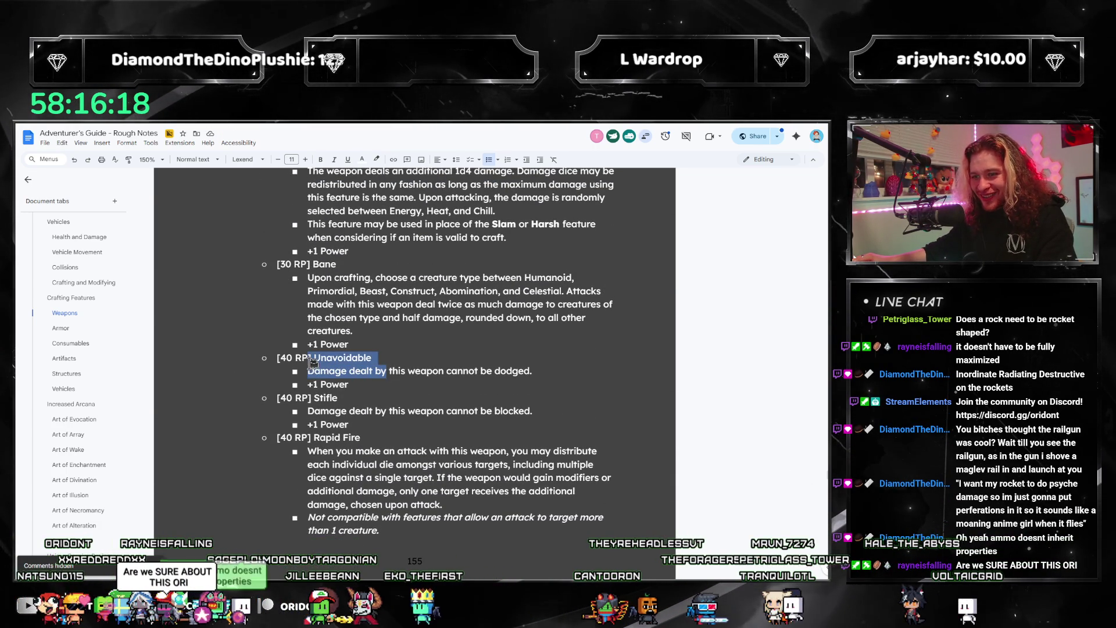
{"action": "type", "text": "Attacks made "}
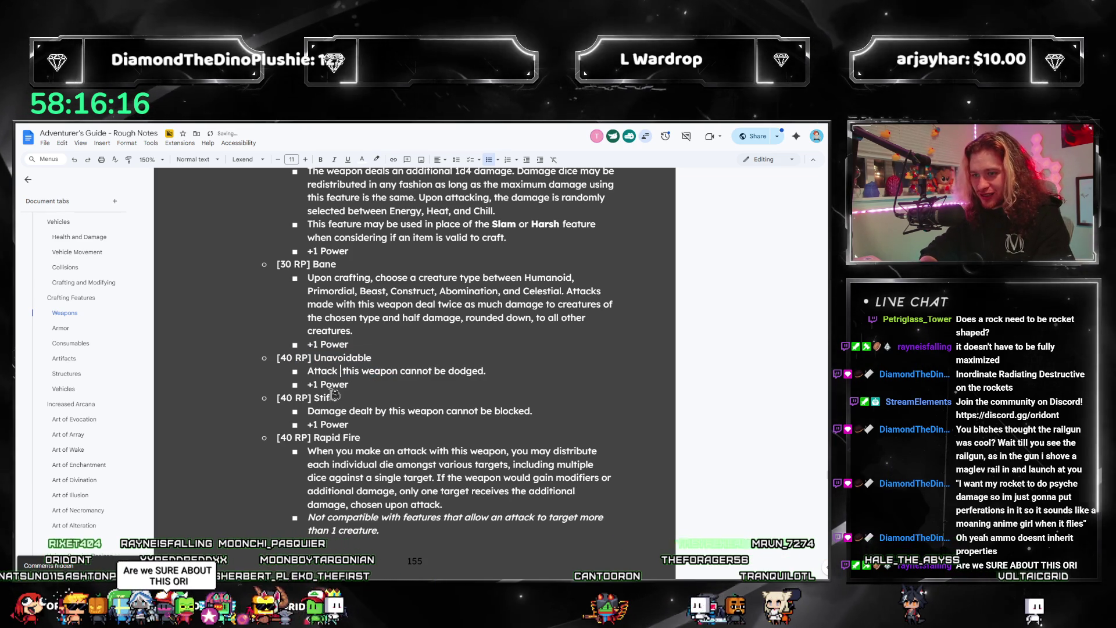
{"action": "type", "text": "wti"}
{"action": "key", "text": "BackSpace"}
{"action": "key", "text": "BackSpace"}
{"action": "type", "text": "ith"}
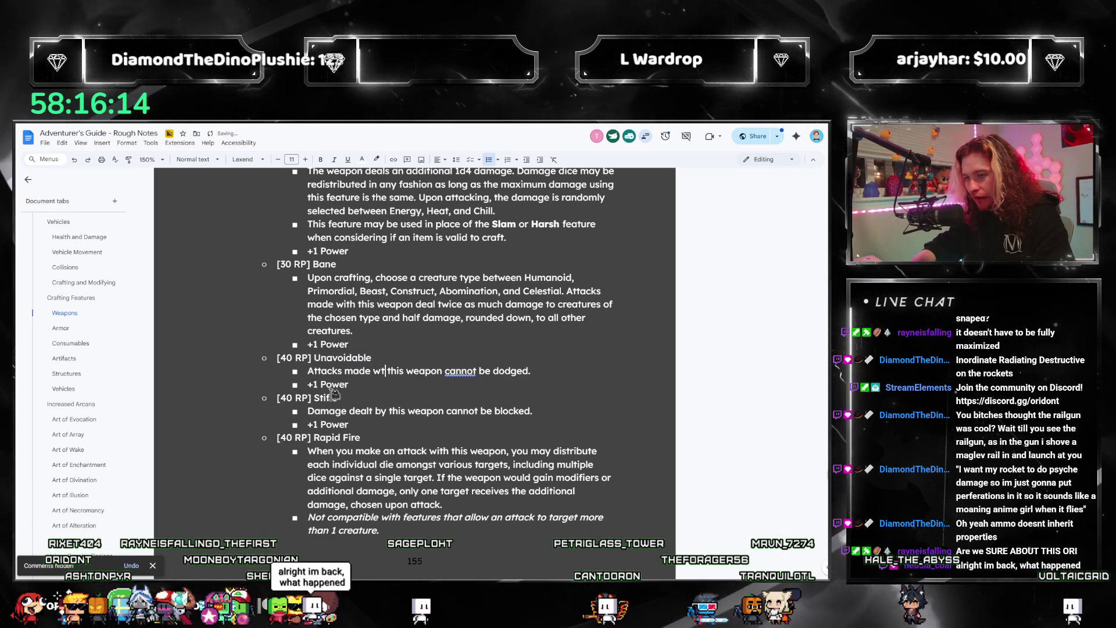
{"action": "key", "text": "Down"}
{"action": "key", "text": "Down"}
{"action": "key", "text": "Down"}
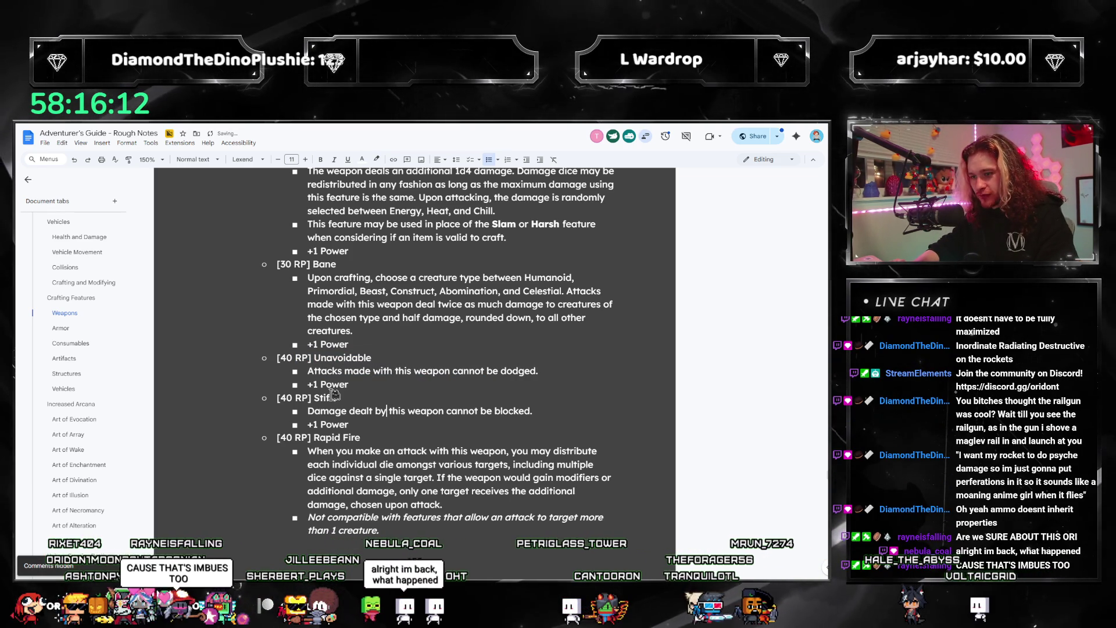
{"action": "type", "text": "tacks mad"}
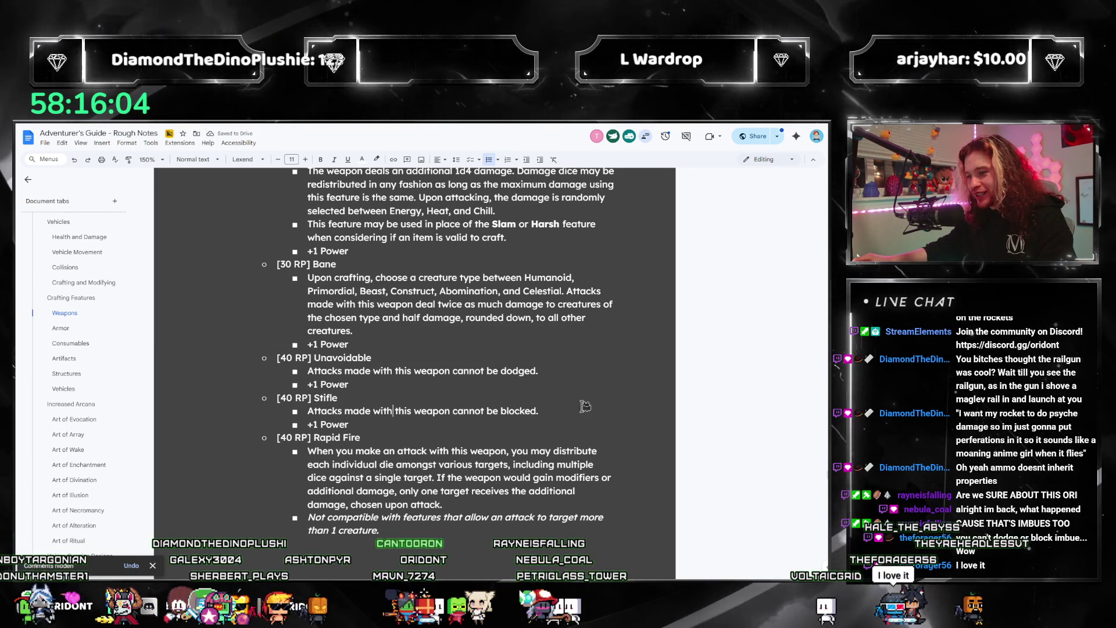
- Replace 'Damage dealt by' with 'Attacks made with' in the 70 RP Unavoidable feature
{"action": "left_click", "coordinate": [280, 366]}
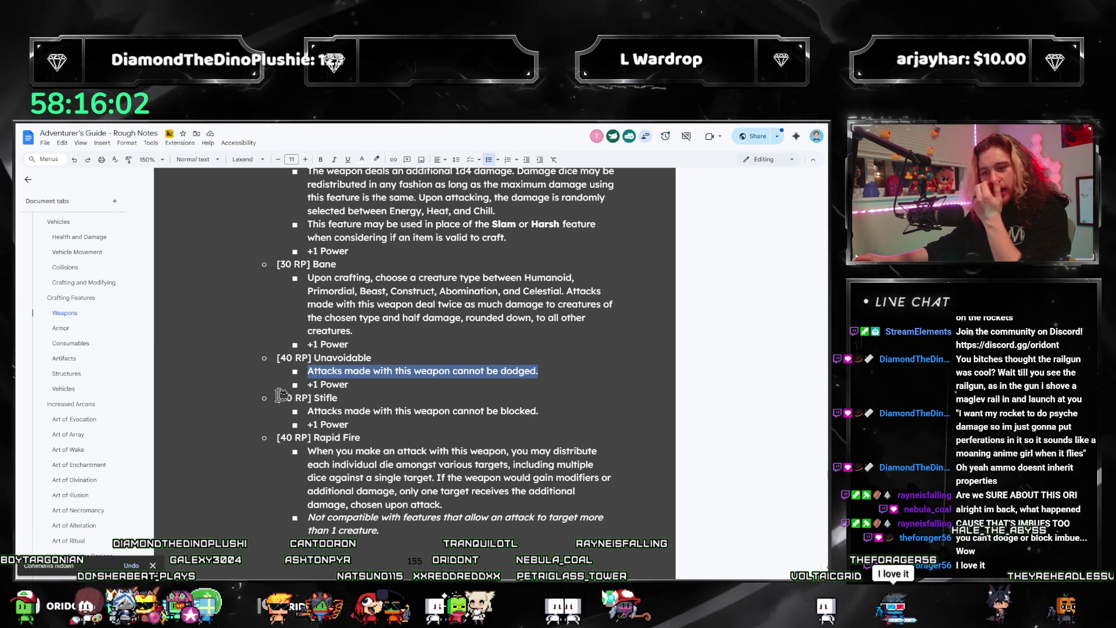
{"action": "scroll", "coordinate": [509, 385], "scroll_direction": "down", "scroll_amount": 4}
{"action": "scroll", "coordinate": [509, 384], "scroll_direction": "up", "scroll_amount": 7}
{"action": "scroll", "coordinate": [510, 384], "scroll_direction": "down", "scroll_amount": 4}
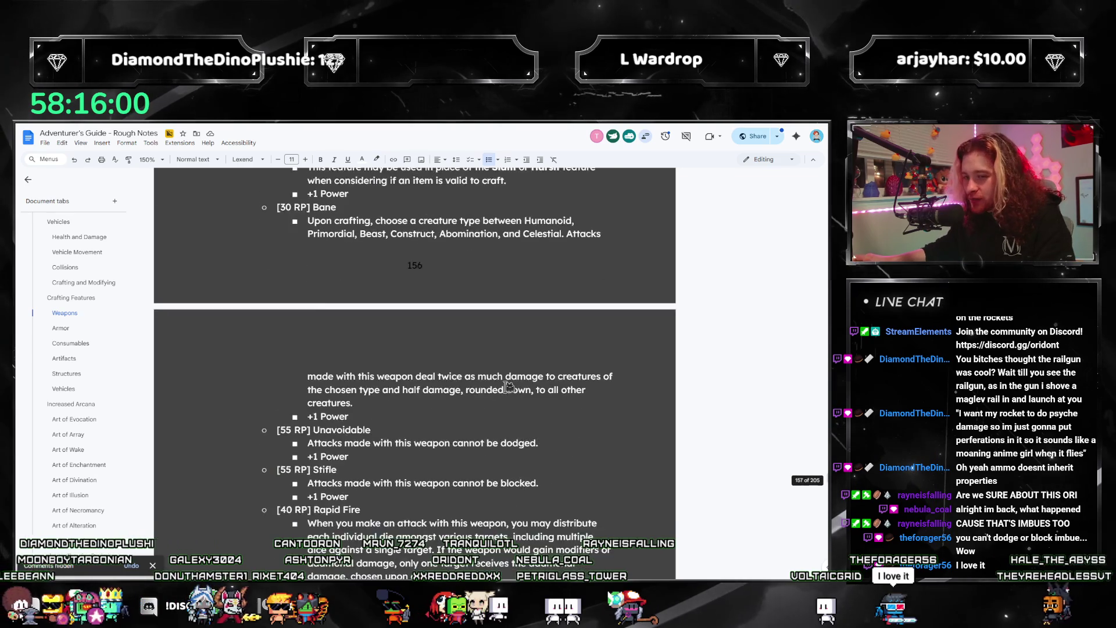
{"action": "scroll", "coordinate": [509, 385], "scroll_direction": "down", "scroll_amount": 3}
{"action": "scroll", "coordinate": [508, 385], "scroll_direction": "down", "scroll_amount": 4}
{"action": "scroll", "coordinate": [508, 386], "scroll_direction": "down", "scroll_amount": 2}
{"action": "scroll", "coordinate": [509, 385], "scroll_direction": "down", "scroll_amount": 1}
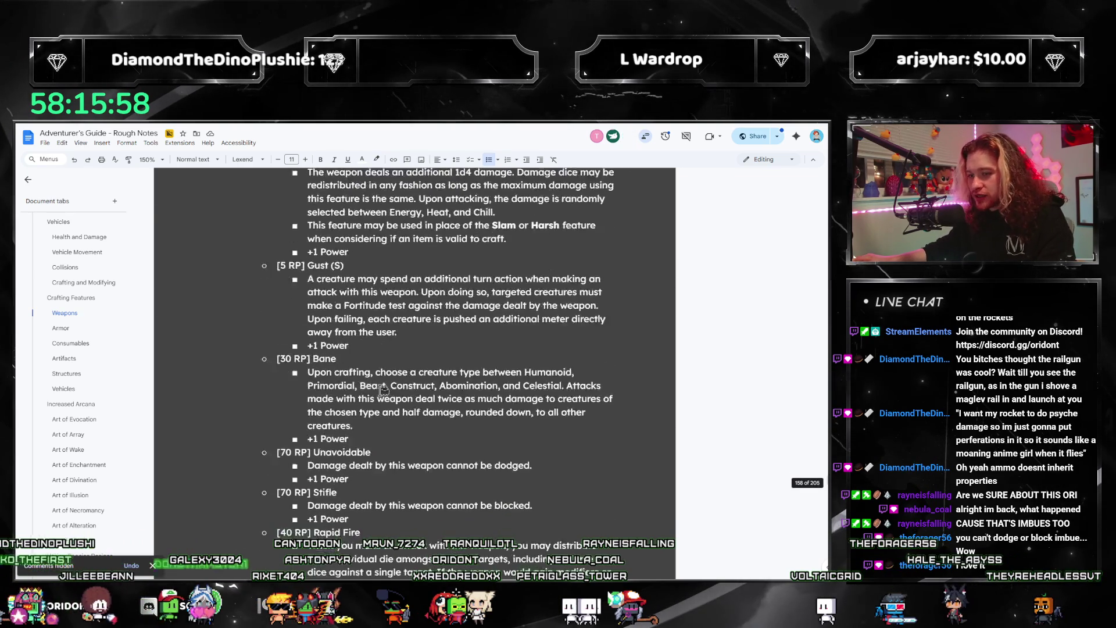
{"action": "scroll", "coordinate": [437, 366], "scroll_direction": "down", "scroll_amount": 1}
{"action": "scroll", "coordinate": [377, 348], "scroll_direction": "down", "scroll_amount": 1}
{"action": "left_click_drag", "start_coordinate": [385, 345], "coordinate": [308, 346]}
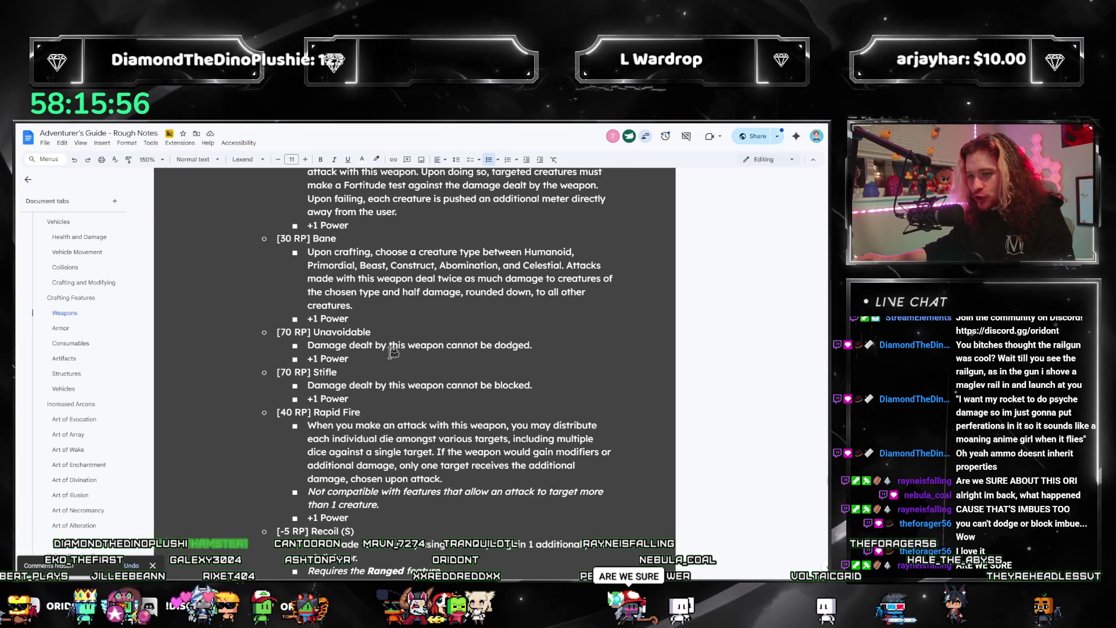
{"action": "key", "text": "BackSpace"}
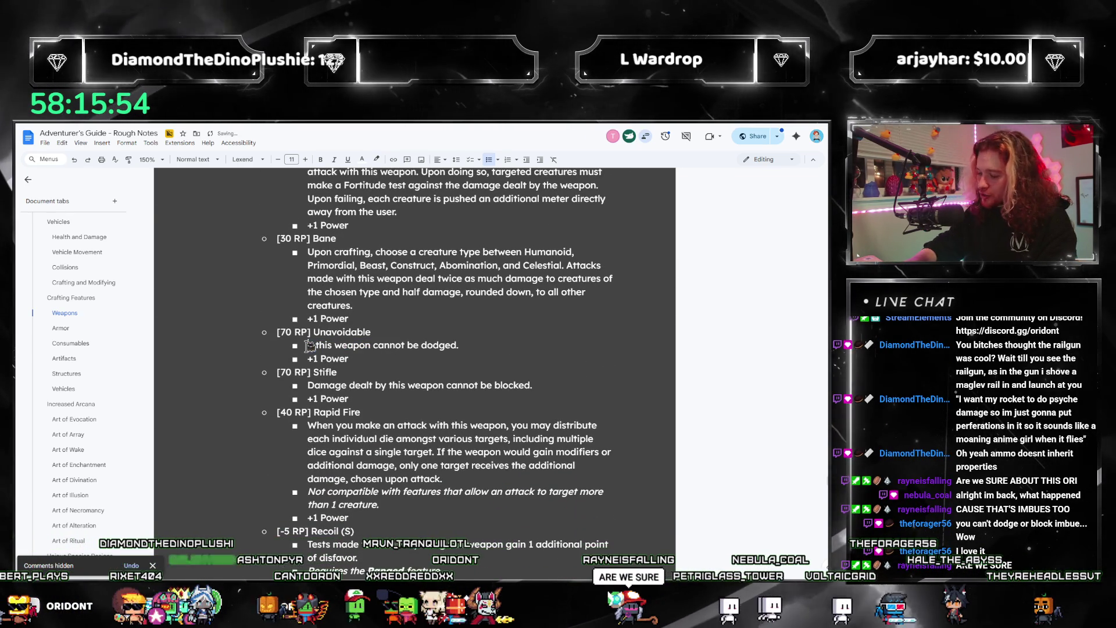
{"action": "key", "text": "Delete"}
{"action": "key", "text": "Delete"}
{"action": "type", "text": "T+1 "}
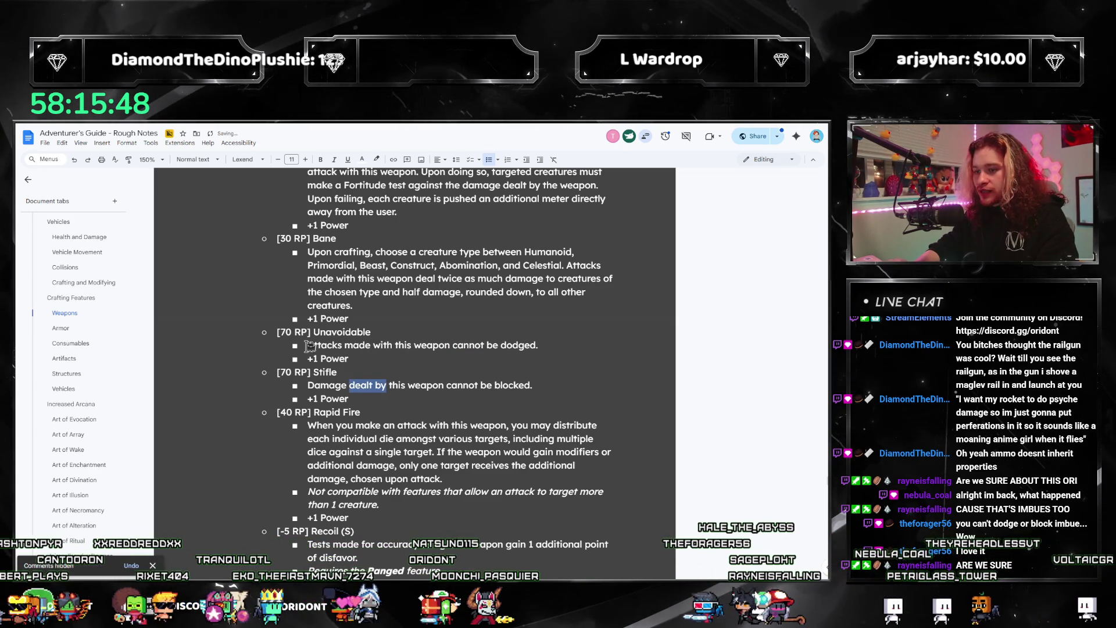
{"action": "type", "text": "Attacks made with"}
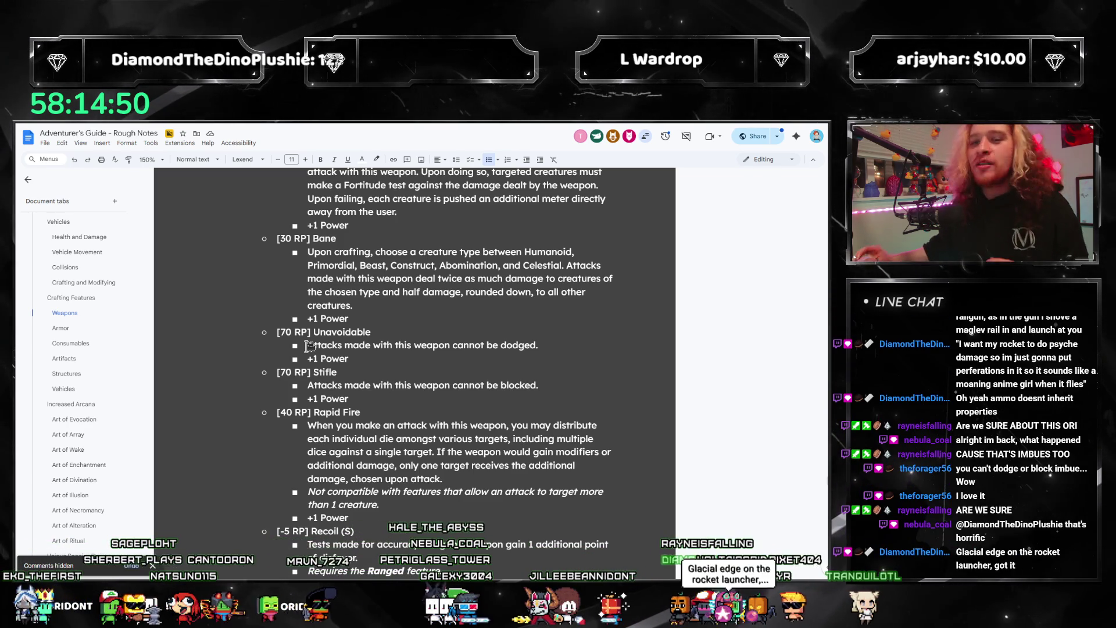
{"action": "scroll", "coordinate": [104, 383], "scroll_direction": "up", "scroll_amount": 10}
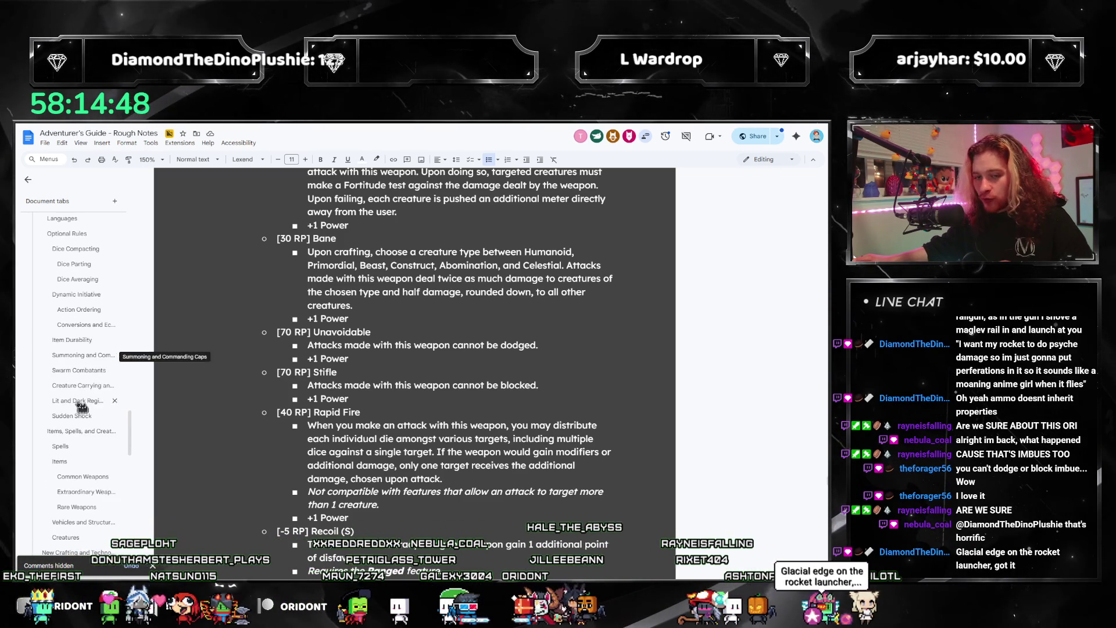
{"action": "scroll", "coordinate": [81, 406], "scroll_direction": "down", "scroll_amount": 2}
- Reword the Rare Slow Weapon's first feature to "Attacks made with this weapon cannot be dodged."
{"action": "left_click", "coordinate": [76, 423]}
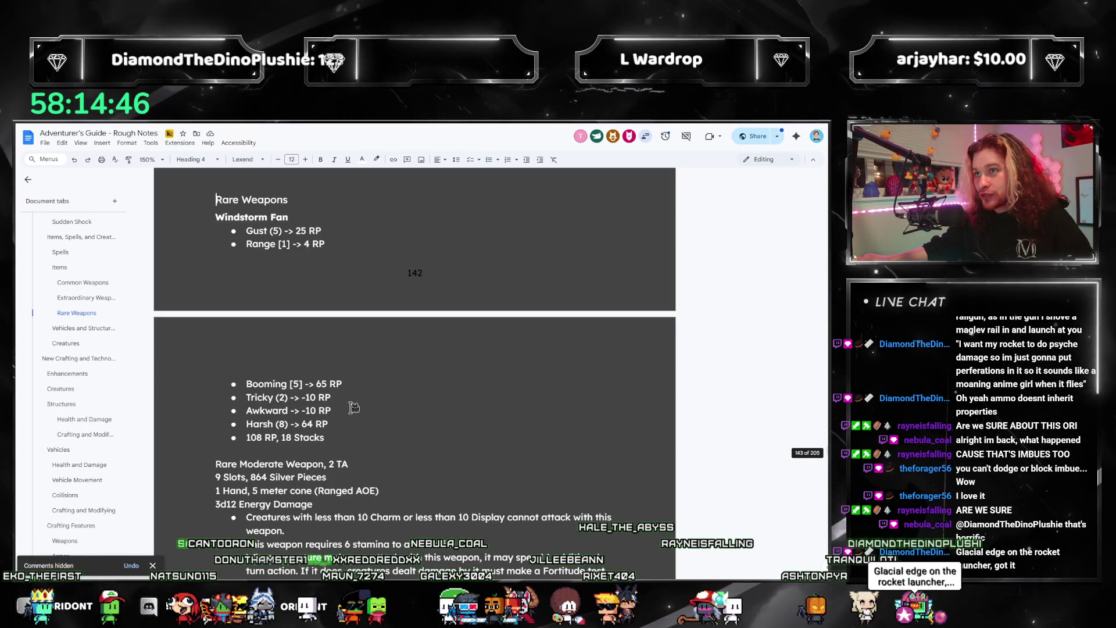
{"action": "scroll", "coordinate": [353, 407], "scroll_direction": "down", "scroll_amount": 5}
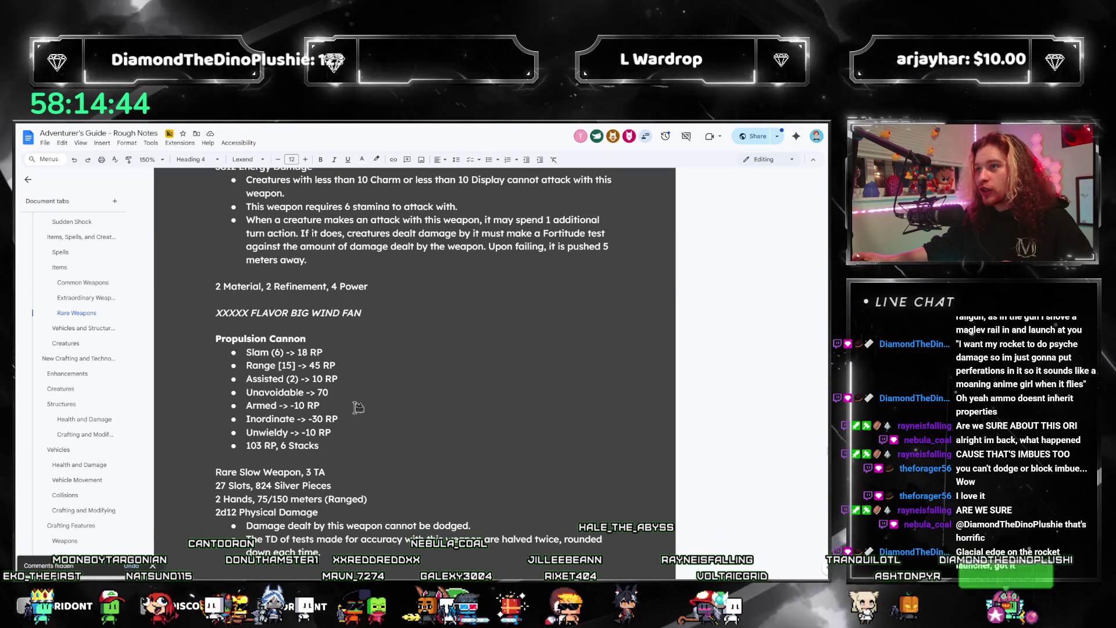
{"action": "scroll", "coordinate": [353, 407], "scroll_direction": "down", "scroll_amount": 3}
{"action": "scroll", "coordinate": [362, 408], "scroll_direction": "down", "scroll_amount": 2}
{"action": "scroll", "coordinate": [365, 409], "scroll_direction": "down", "scroll_amount": 1}
{"action": "scroll", "coordinate": [365, 409], "scroll_direction": "up", "scroll_amount": 2}
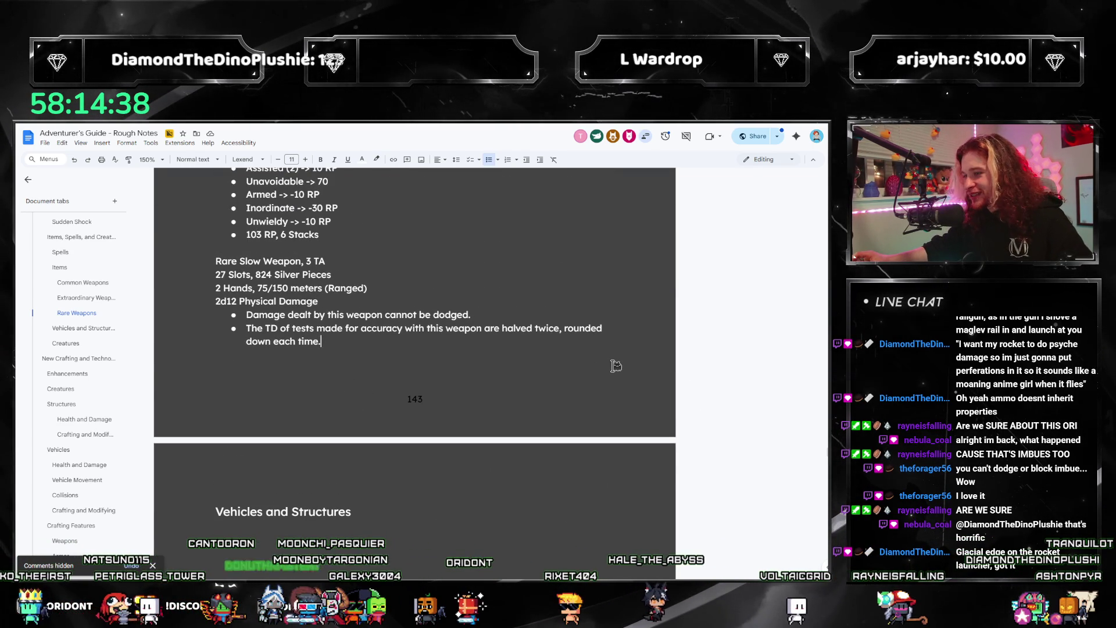
{"action": "scroll", "coordinate": [615, 365], "scroll_direction": "up", "scroll_amount": 1}
{"action": "scroll", "coordinate": [523, 384], "scroll_direction": "up", "scroll_amount": 1}
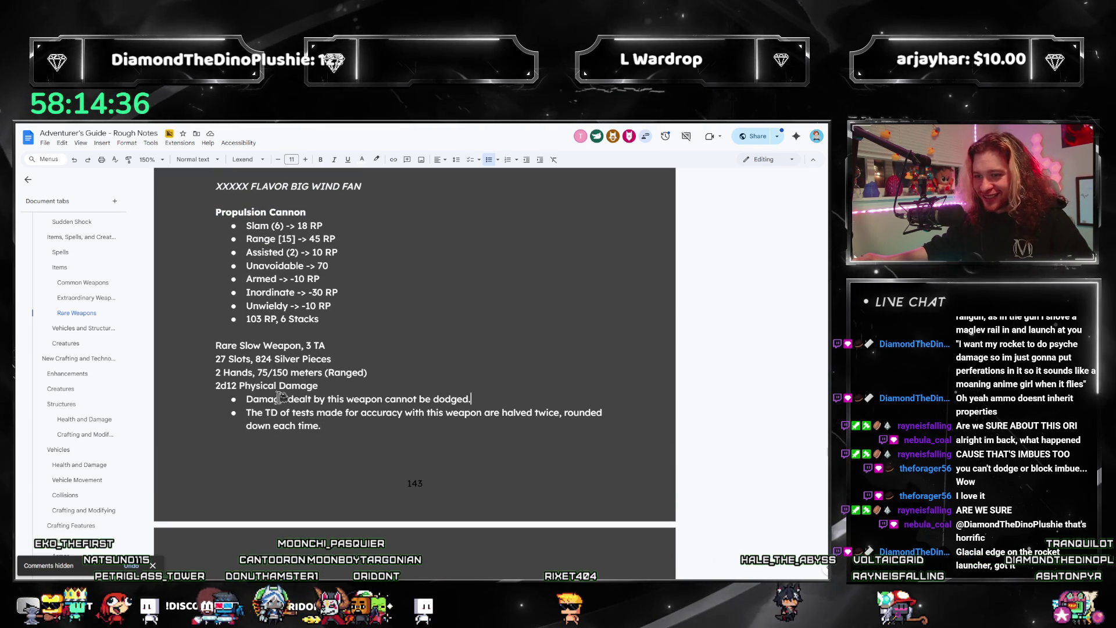
{"action": "left_click_drag", "start_coordinate": [326, 399], "coordinate": [245, 399]}
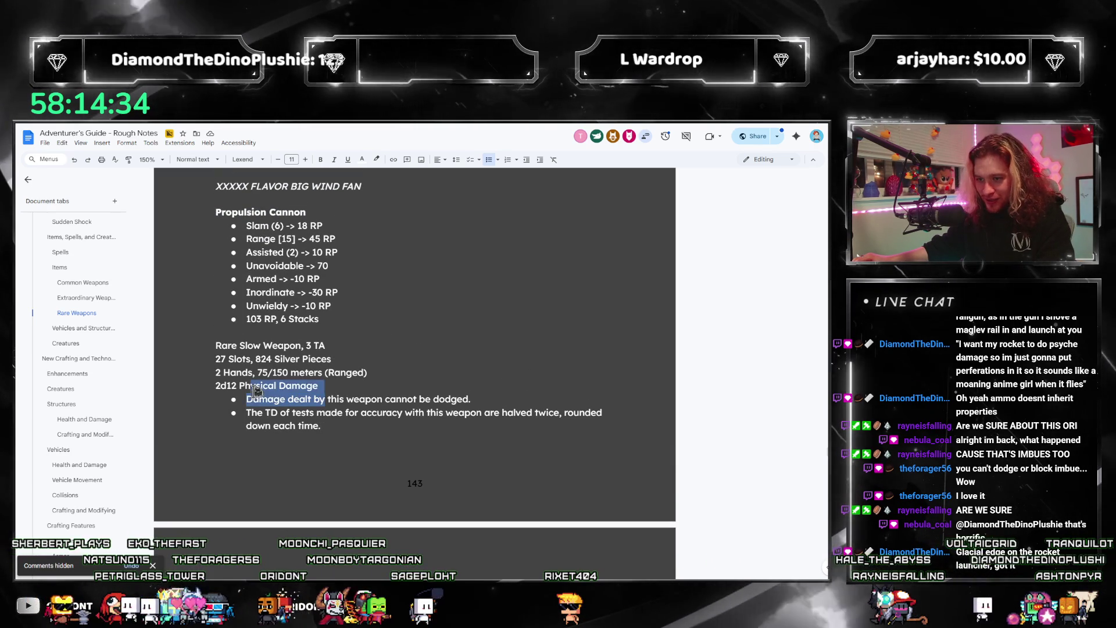
{"action": "type", "text": "Attacks made with"}
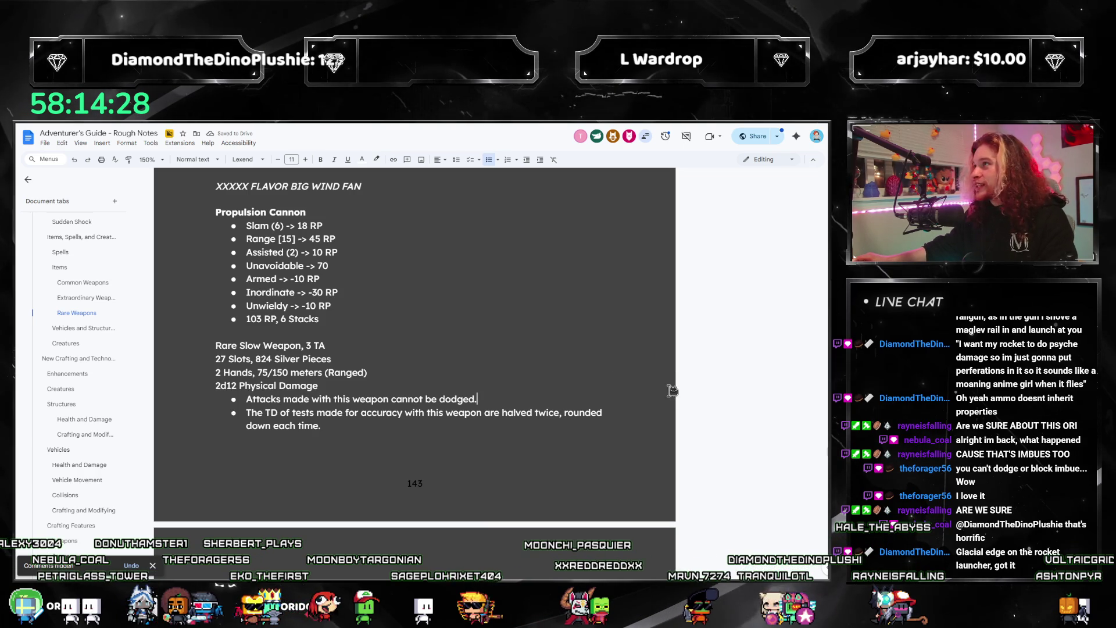
{"action": "scroll", "coordinate": [563, 469], "scroll_direction": "up", "scroll_amount": 2}
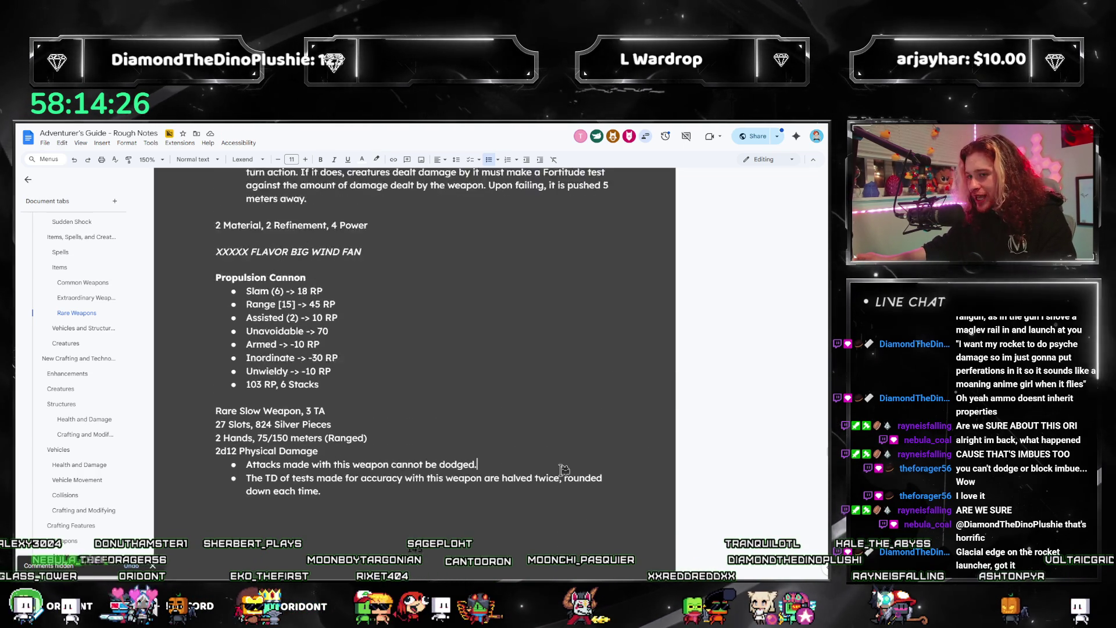
{"action": "scroll", "coordinate": [563, 468], "scroll_direction": "up", "scroll_amount": 1}
{"action": "scroll", "coordinate": [562, 468], "scroll_direction": "down", "scroll_amount": 1}
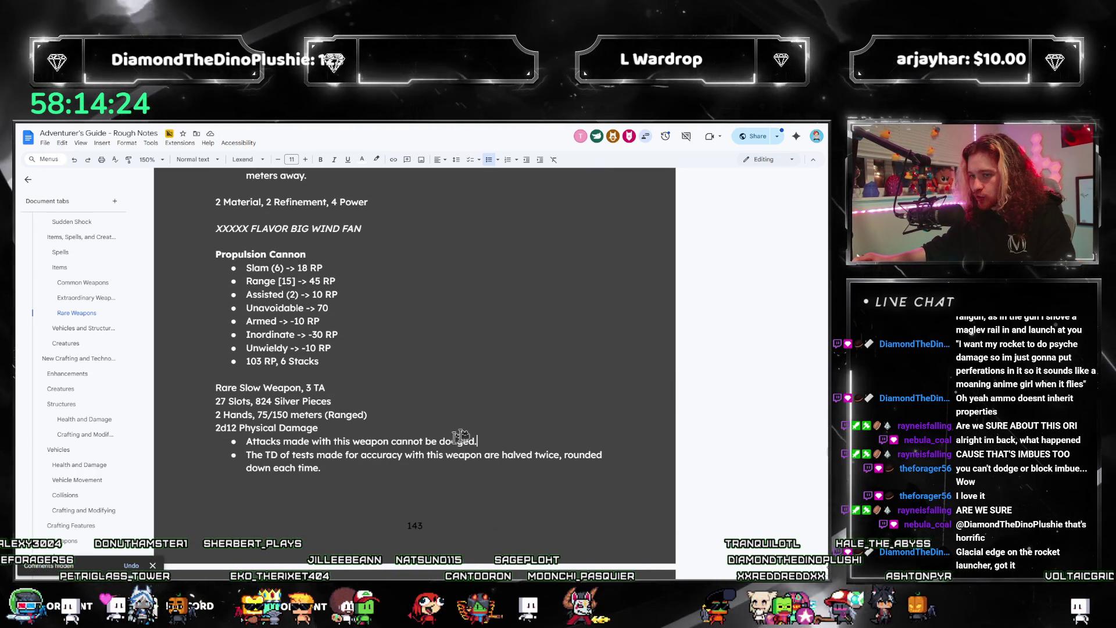
{"action": "left_click_drag", "start_coordinate": [375, 466], "coordinate": [218, 438]}
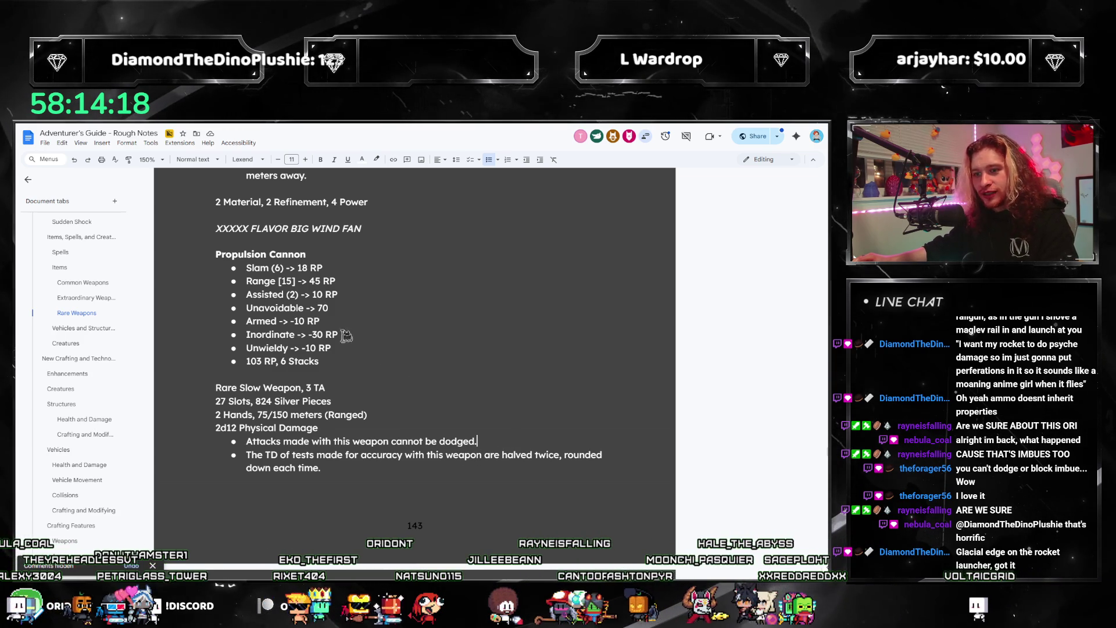
{"action": "left_click_drag", "start_coordinate": [250, 322], "coordinate": [320, 320]}
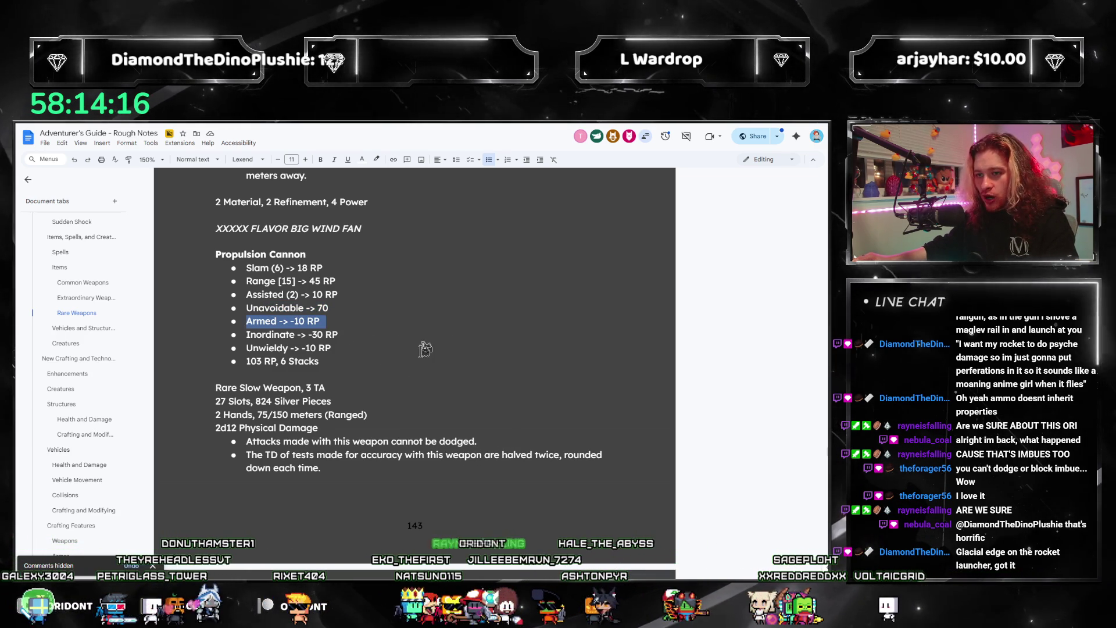
{"action": "scroll", "coordinate": [472, 440], "scroll_direction": "up", "scroll_amount": 1}
{"action": "scroll", "coordinate": [390, 514], "scroll_direction": "up", "scroll_amount": 4}
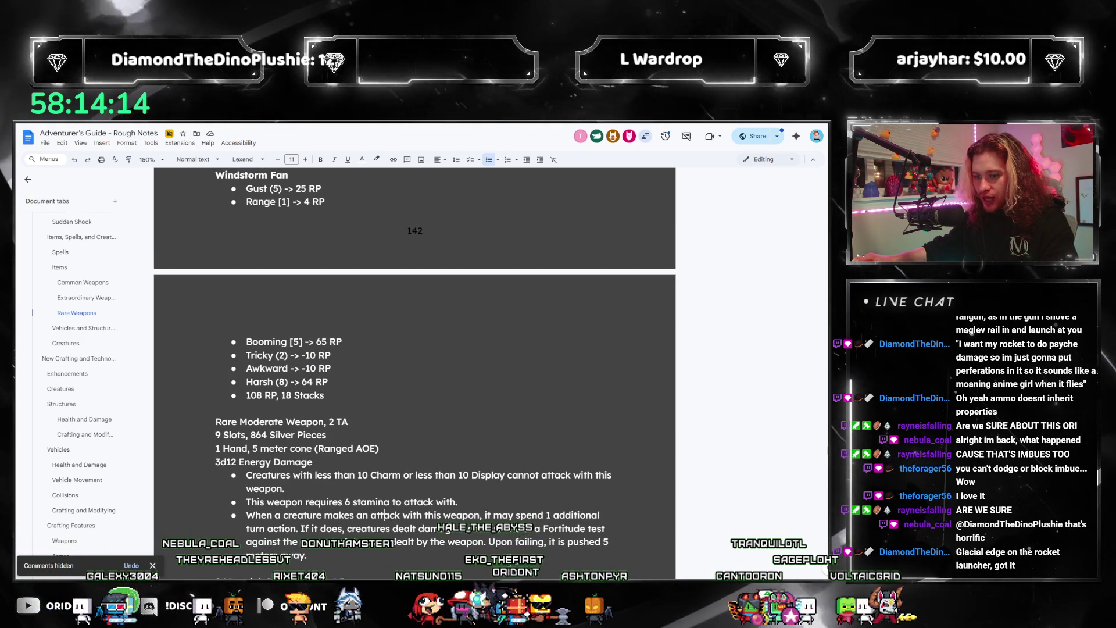
{"action": "scroll", "coordinate": [366, 501], "scroll_direction": "down", "scroll_amount": 2}
{"action": "scroll", "coordinate": [319, 482], "scroll_direction": "up", "scroll_amount": 2}
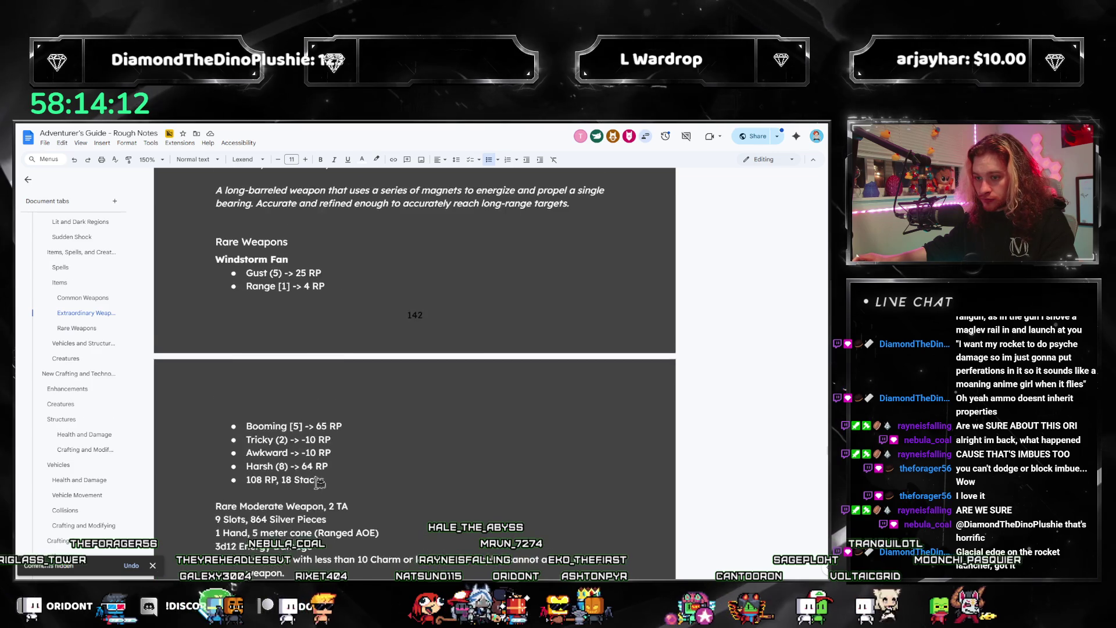
{"action": "scroll", "coordinate": [410, 323], "scroll_direction": "up", "scroll_amount": 2}
{"action": "scroll", "coordinate": [331, 425], "scroll_direction": "up", "scroll_amount": 1}
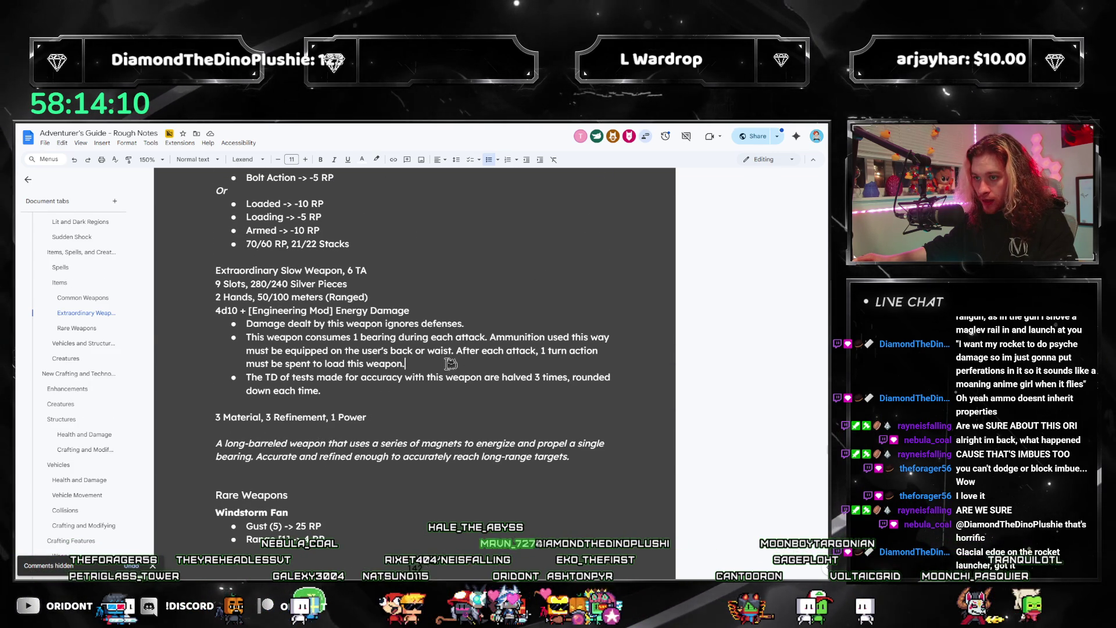
- Copy the ammunition-consumption bullet under Rare Slow Weapon and change "bearing" to "rocket"
{"action": "left_click_drag", "start_coordinate": [453, 363], "coordinate": [233, 343]}
{"action": "key", "text": "ctrl+c"}
{"action": "scroll", "coordinate": [355, 394], "scroll_direction": "down", "scroll_amount": 10}
{"action": "scroll", "coordinate": [355, 393], "scroll_direction": "down", "scroll_amount": 5}
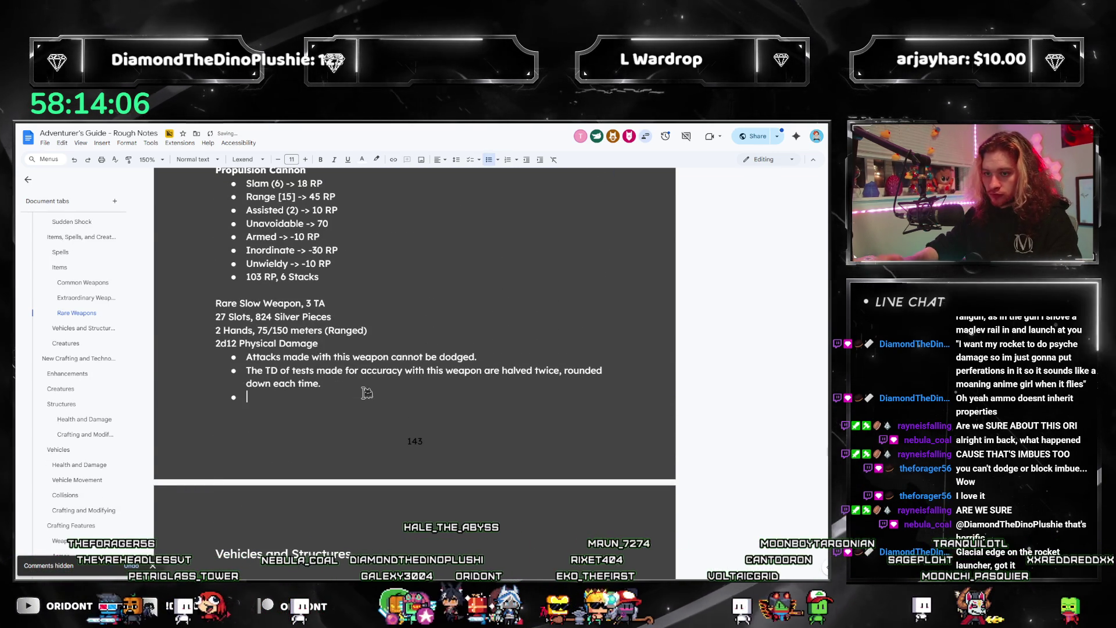
{"action": "key", "text": "ctrl+v"}
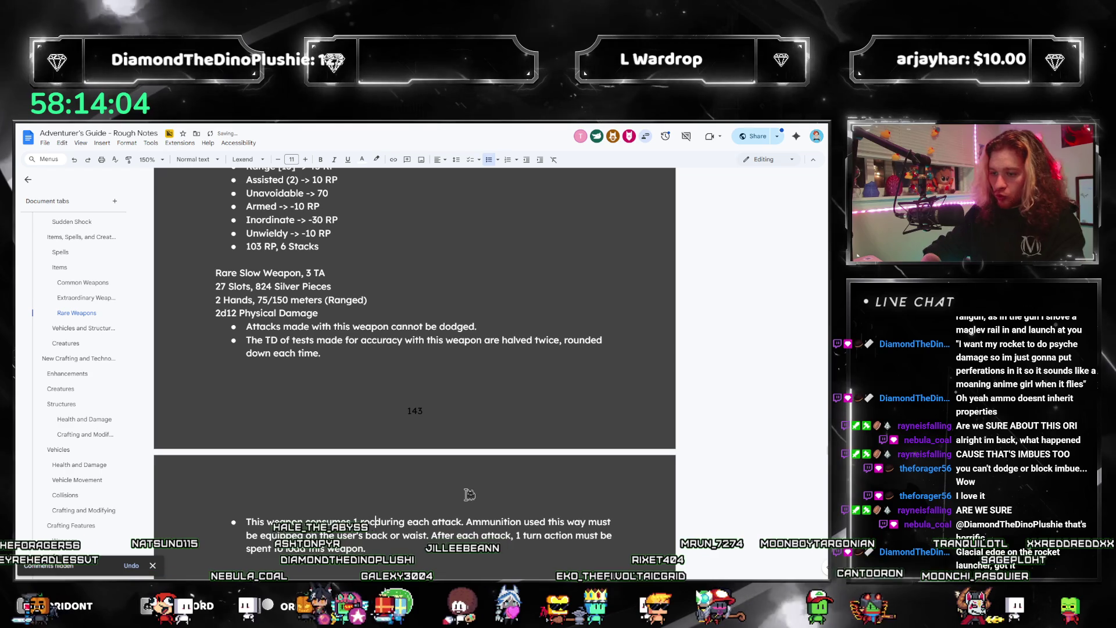
{"action": "type", "text": "rocket"}
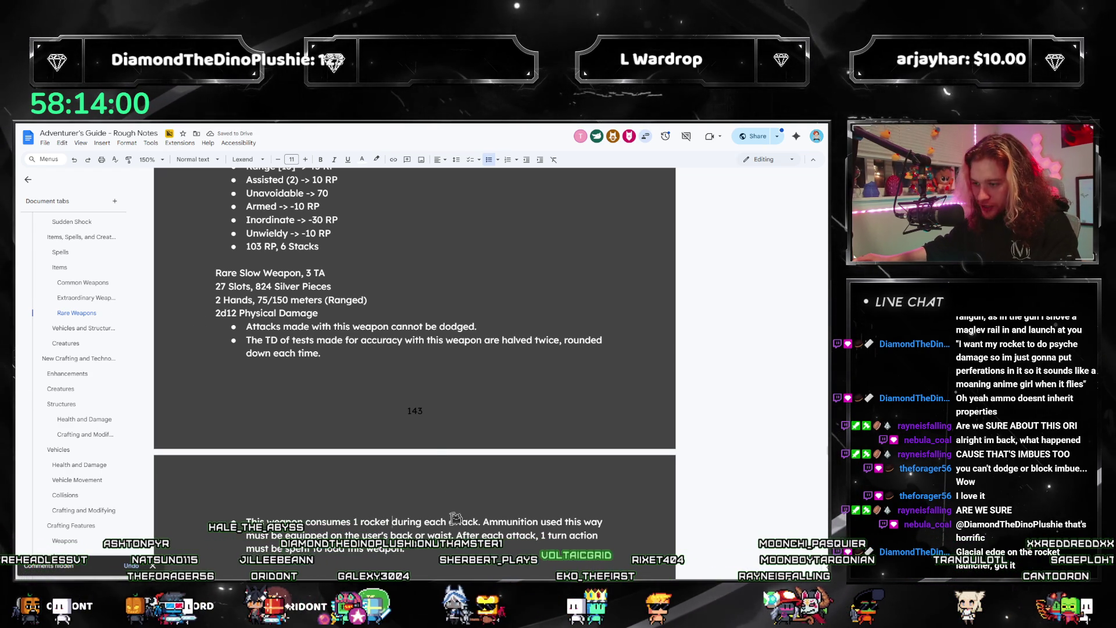
{"action": "scroll", "coordinate": [446, 526], "scroll_direction": "up", "scroll_amount": 2}
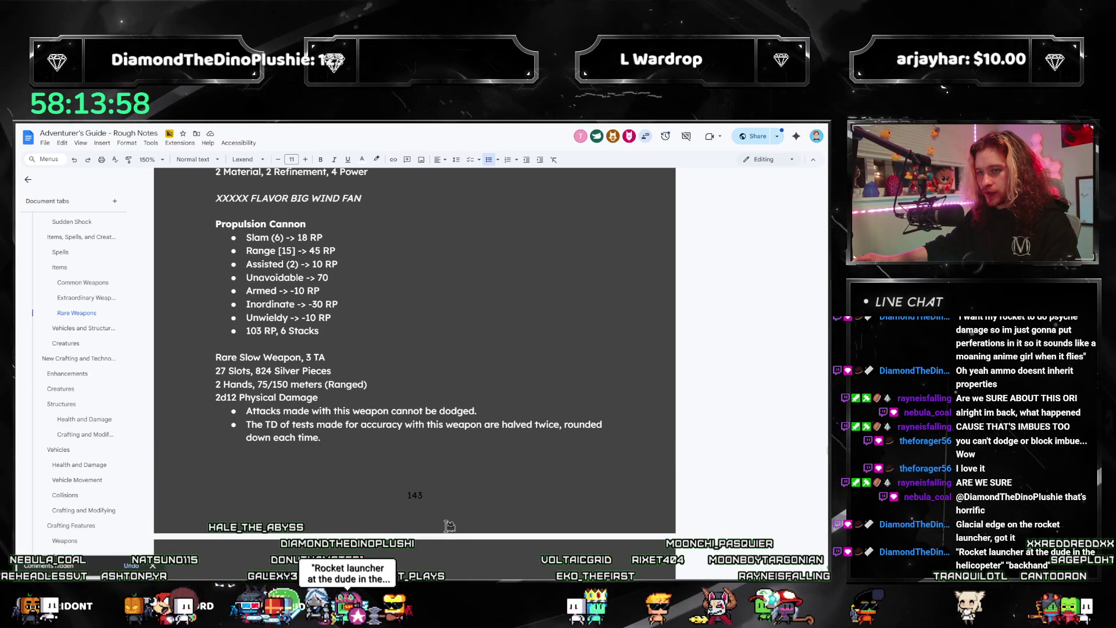
{"action": "scroll", "coordinate": [500, 319], "scroll_direction": "down", "scroll_amount": 1}
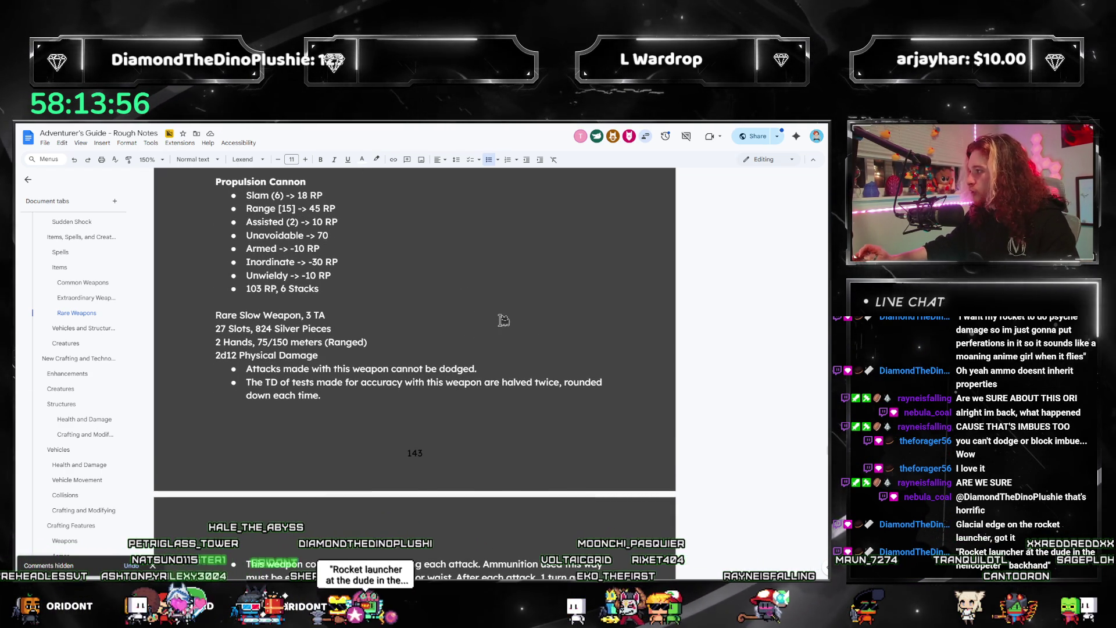
{"action": "scroll", "coordinate": [497, 366], "scroll_direction": "up", "scroll_amount": 1}
{"action": "scroll", "coordinate": [492, 410], "scroll_direction": "up", "scroll_amount": 2}
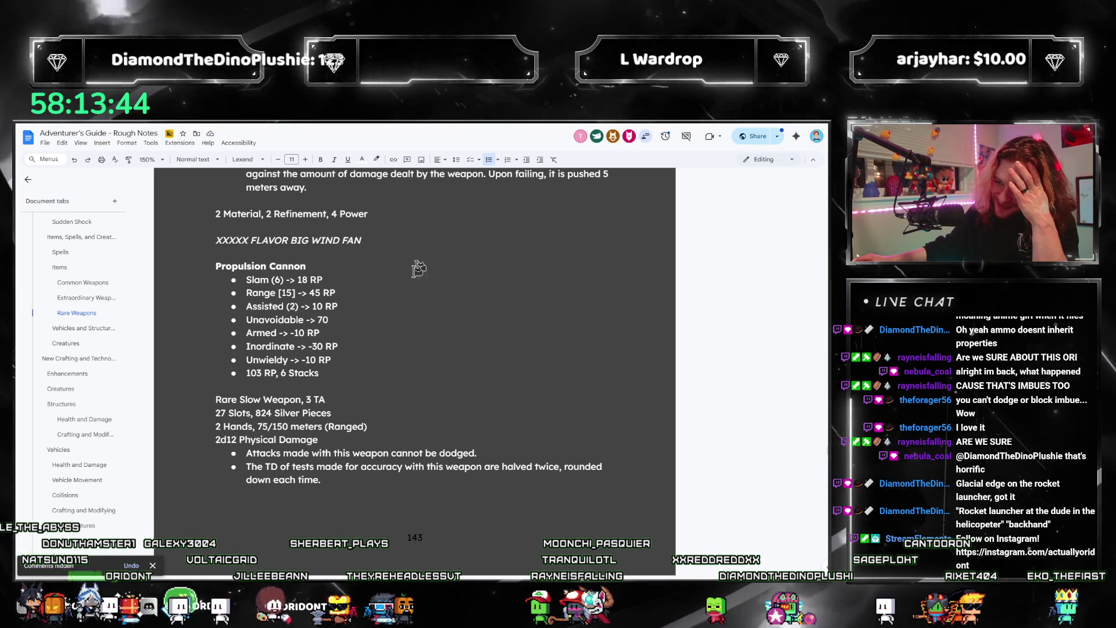
- Begin an italic flavor line "A propu" below the rocket reload bullet
{"action": "triple_click", "coordinate": [289, 360]}
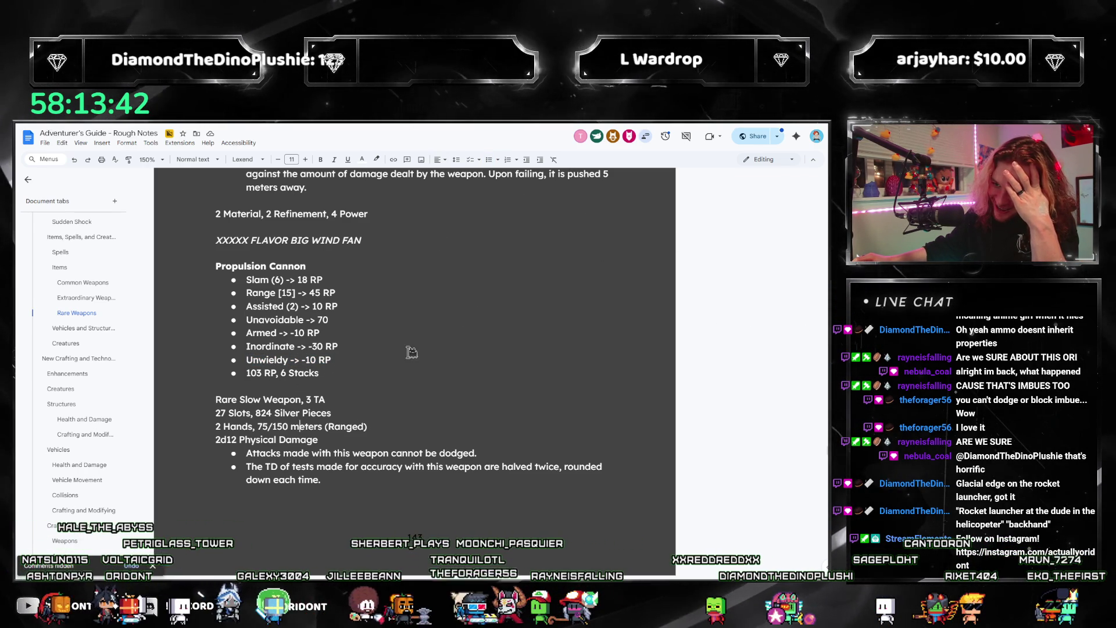
{"action": "scroll", "coordinate": [409, 269], "scroll_direction": "down", "scroll_amount": 2}
{"action": "scroll", "coordinate": [412, 272], "scroll_direction": "down", "scroll_amount": 3}
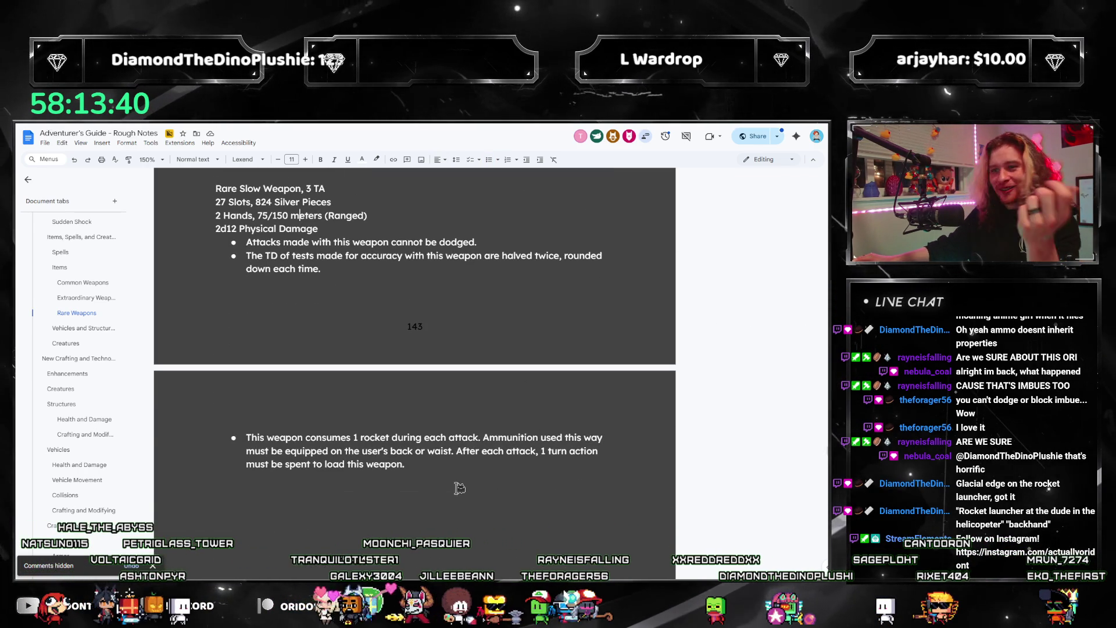
{"action": "scroll", "coordinate": [460, 488], "scroll_direction": "up", "scroll_amount": 4}
{"action": "scroll", "coordinate": [453, 497], "scroll_direction": "down", "scroll_amount": 2}
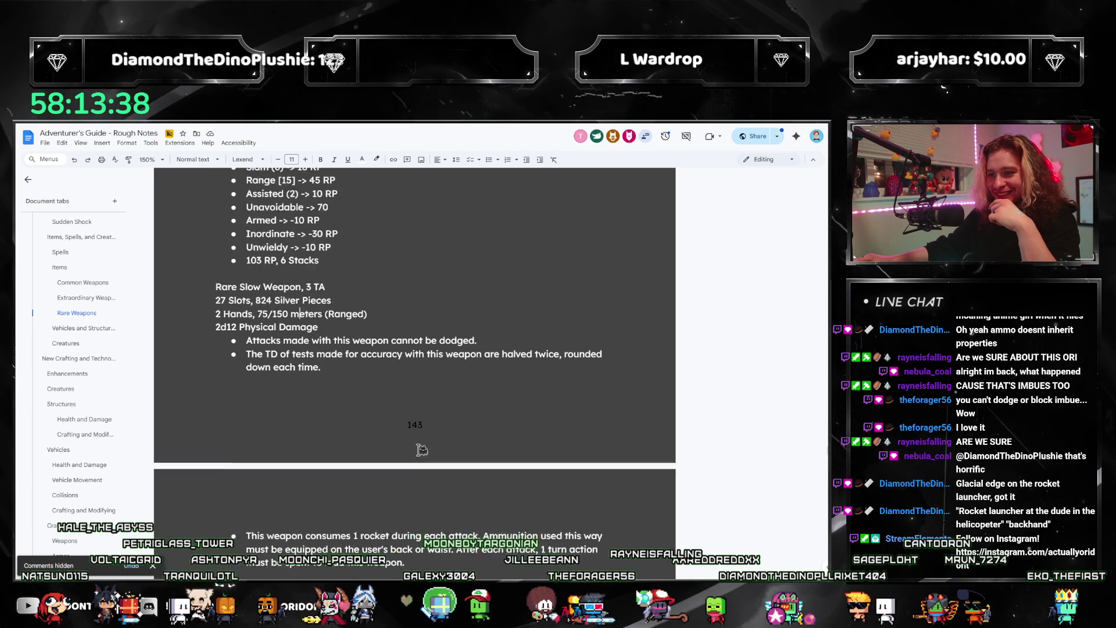
{"action": "scroll", "coordinate": [437, 506], "scroll_direction": "down", "scroll_amount": 1}
{"action": "scroll", "coordinate": [421, 550], "scroll_direction": "down", "scroll_amount": 1}
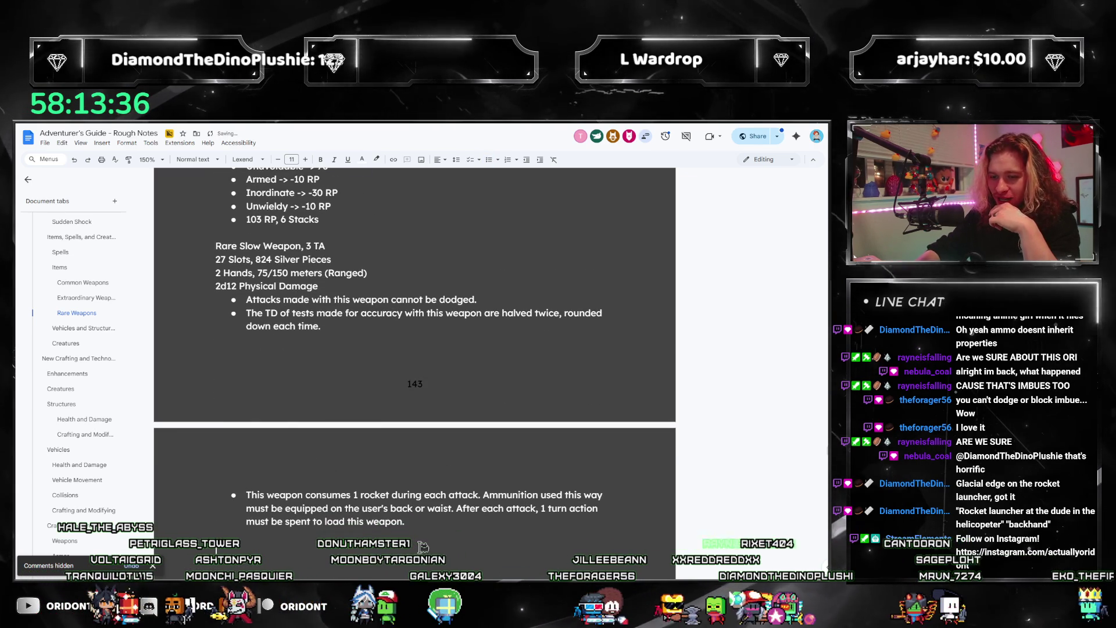
{"action": "scroll", "coordinate": [515, 463], "scroll_direction": "up", "scroll_amount": 2}
{"action": "scroll", "coordinate": [500, 459], "scroll_direction": "down", "scroll_amount": 1}
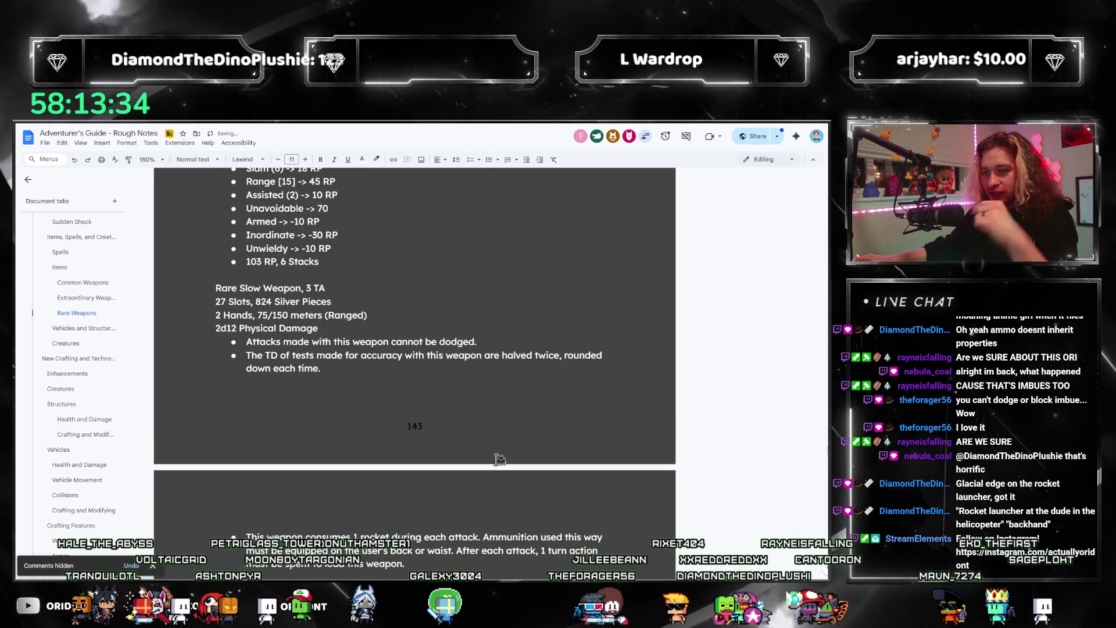
{"action": "scroll", "coordinate": [498, 459], "scroll_direction": "down", "scroll_amount": 2}
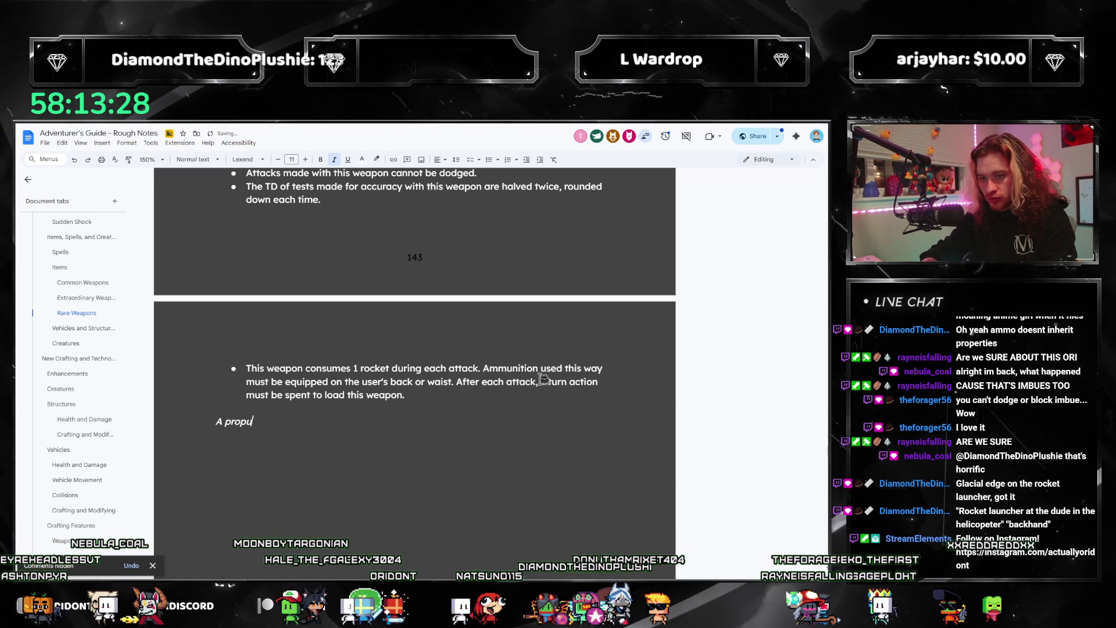
- Reword the flavor sentence opening and correct 'propell' to 'propel' via spelling suggestions
{"action": "key", "text": "BackSpace"}
{"action": "key", "text": "BackSpace"}
{"action": "key", "text": "BackSpace"}
{"action": "type", "text": "weapon d"}
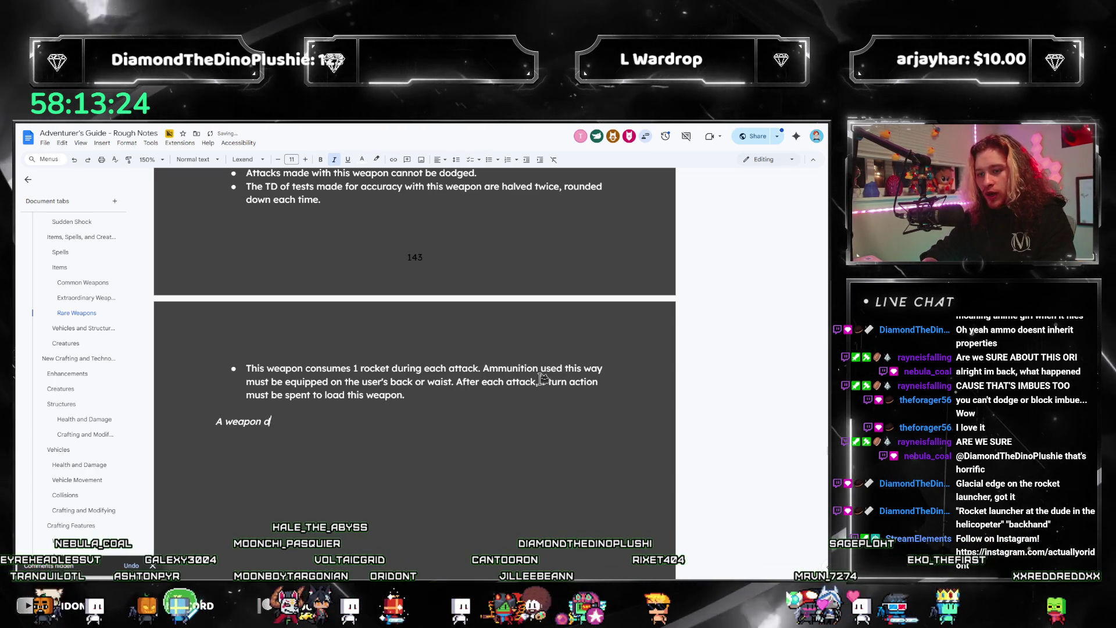
{"action": "type", "text": "esigned to propell large rockets with various effects."}
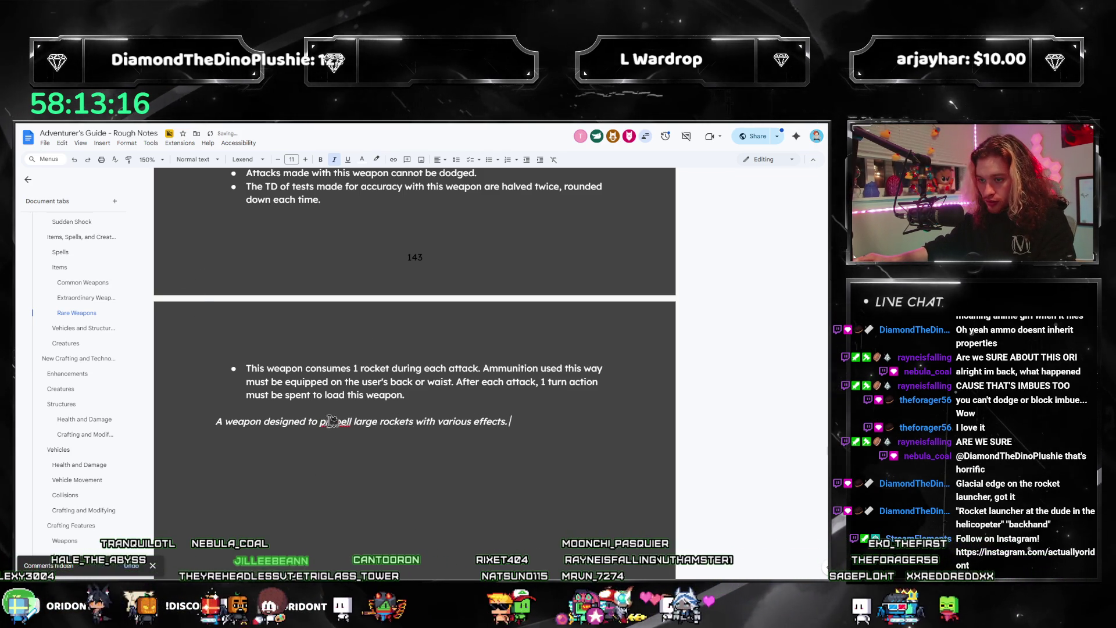
{"action": "right_click", "coordinate": [331, 420]}
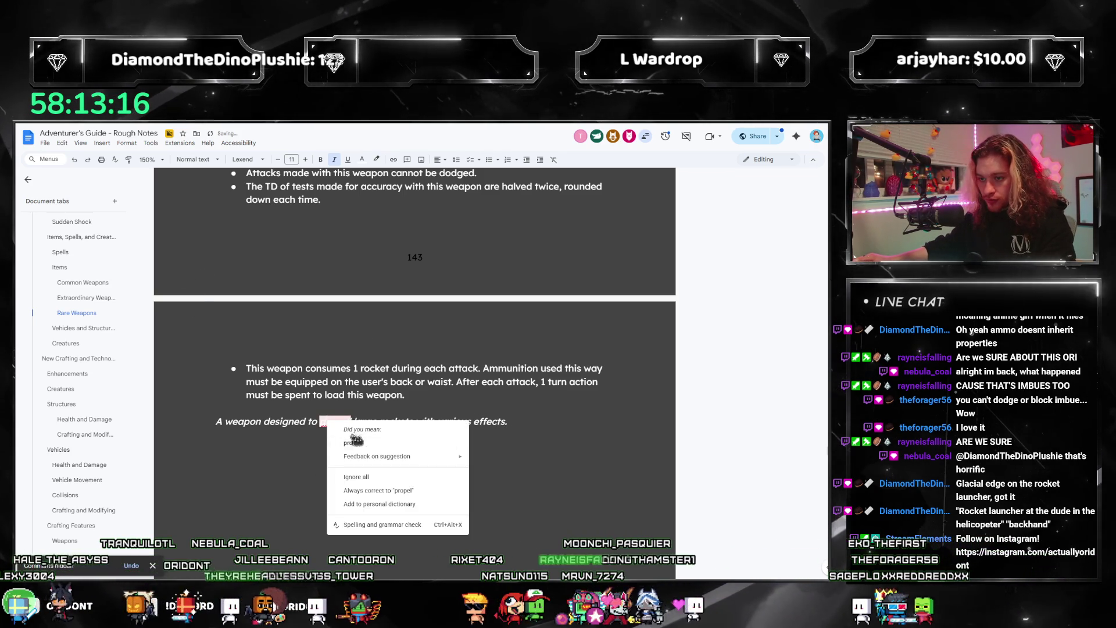
{"action": "left_click", "coordinate": [349, 428]}
{"action": "left_click", "coordinate": [531, 420]}
{"action": "type", "text": "Often"}
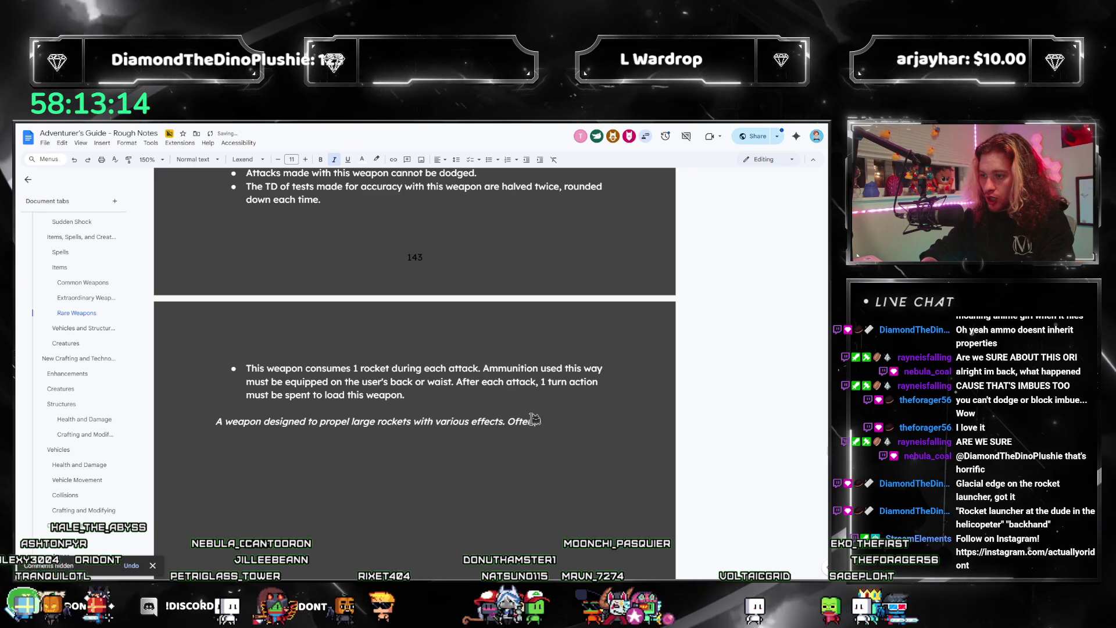
{"action": "type", "text": " such rockets will simply explode on contact, inheriting the w"}
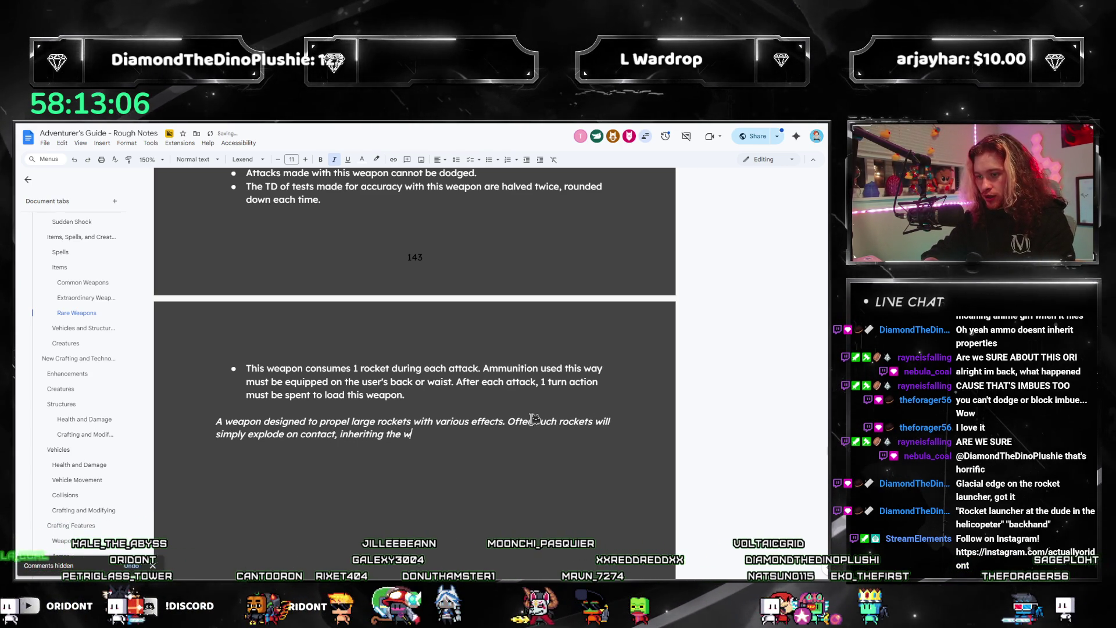
{"action": "type", "text": "pro"}
{"action": "key", "text": "BackSpace"}
{"action": "key", "text": "BackSpace"}
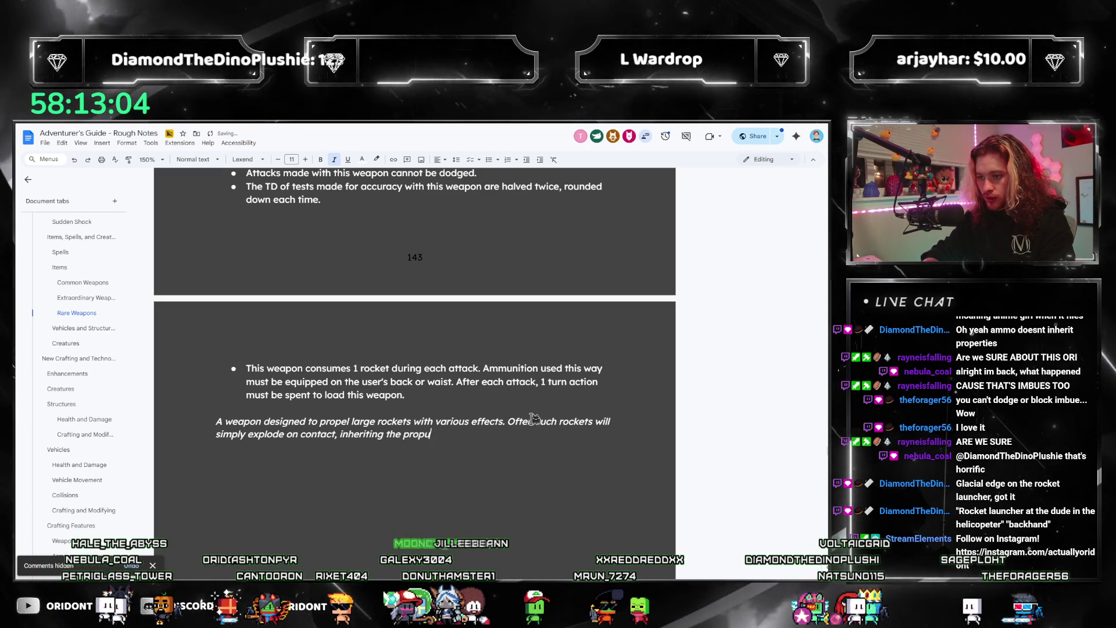
{"action": "key", "text": "BackSpace"}
{"action": "type", "text": "car"}
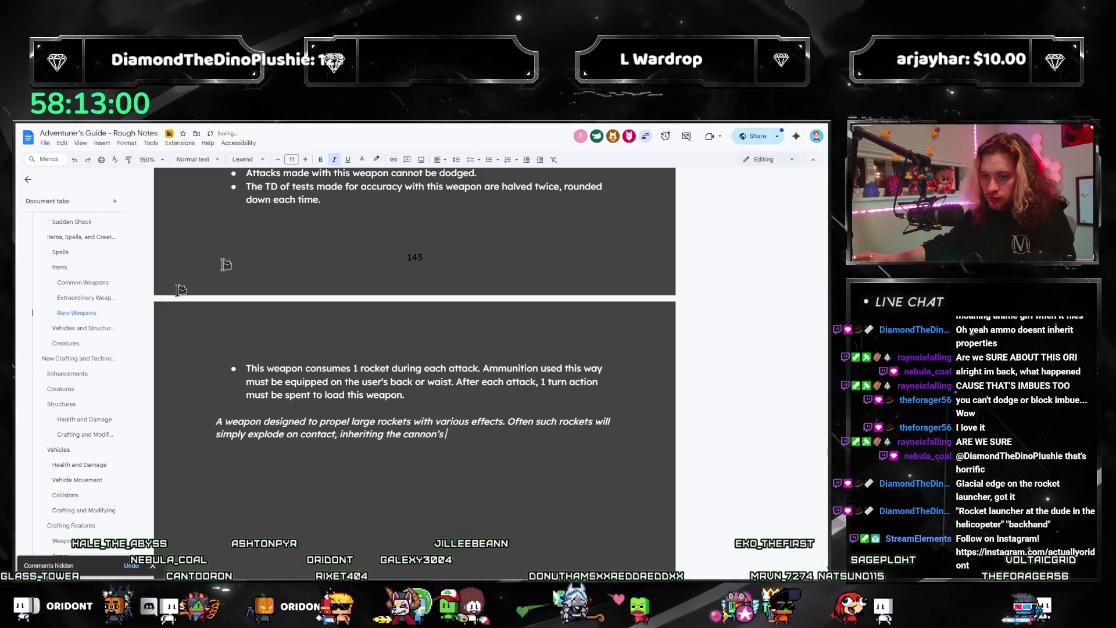
- Add 'shoulder-mounted' before weapon, finish the paragraph, and leave an empty line above it
{"action": "left_click", "coordinate": [225, 421]}
{"action": "type", "text": "shoulder-mounted"}
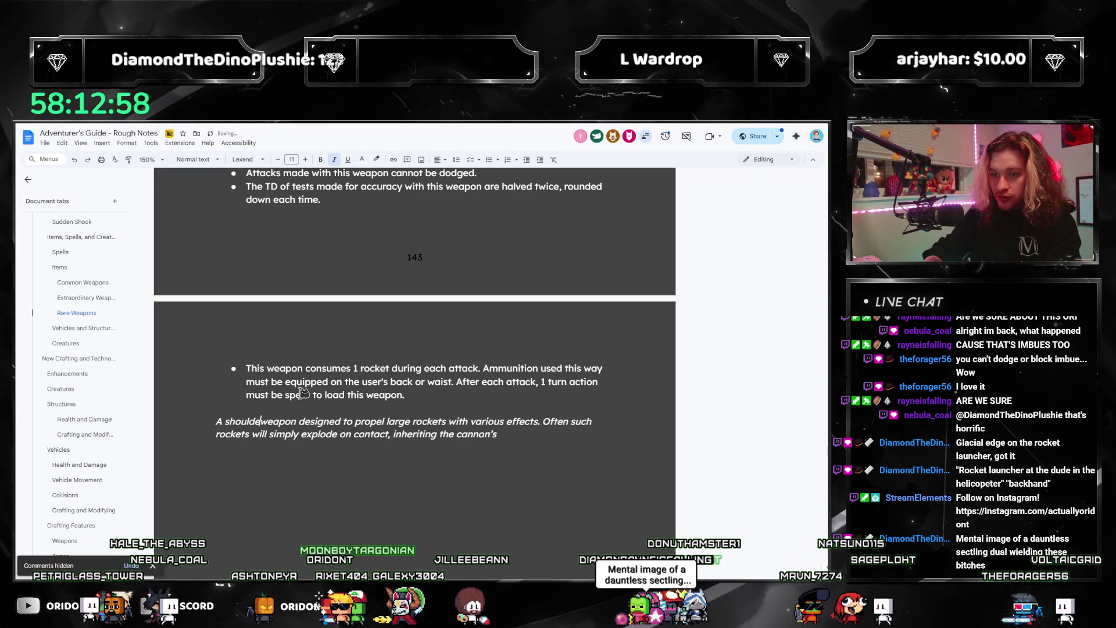
{"action": "left_click", "coordinate": [580, 438]}
{"action": "type", "text": "tracing"}
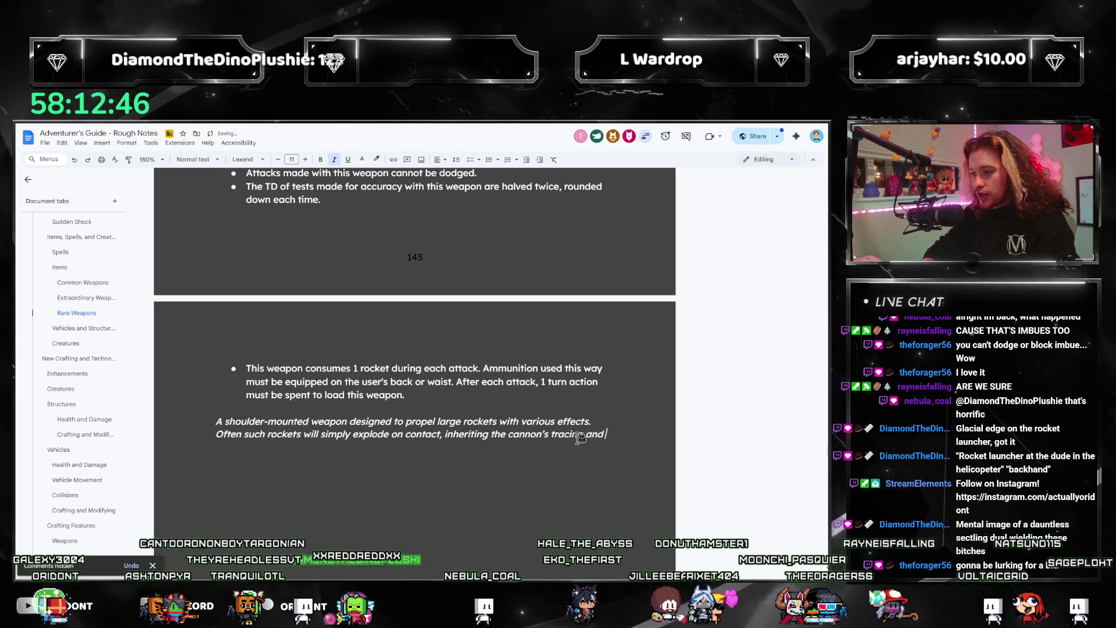
{"action": "type", "text": "and homing e"}
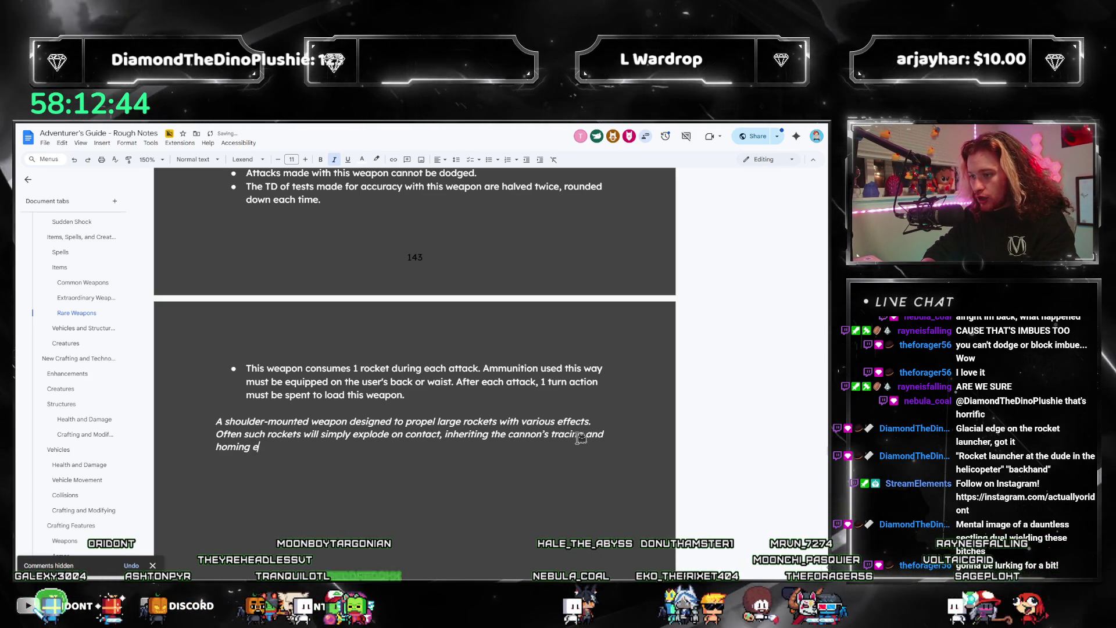
{"action": "type", "text": "ffects, though some rockets may have further"}
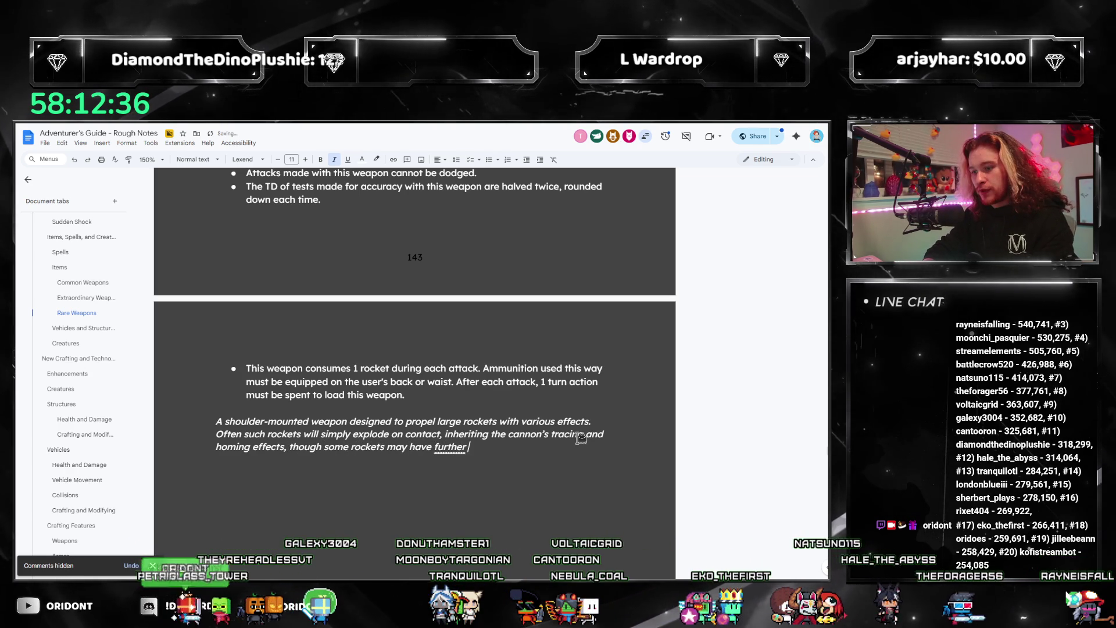
{"action": "type", "text": "utility."}
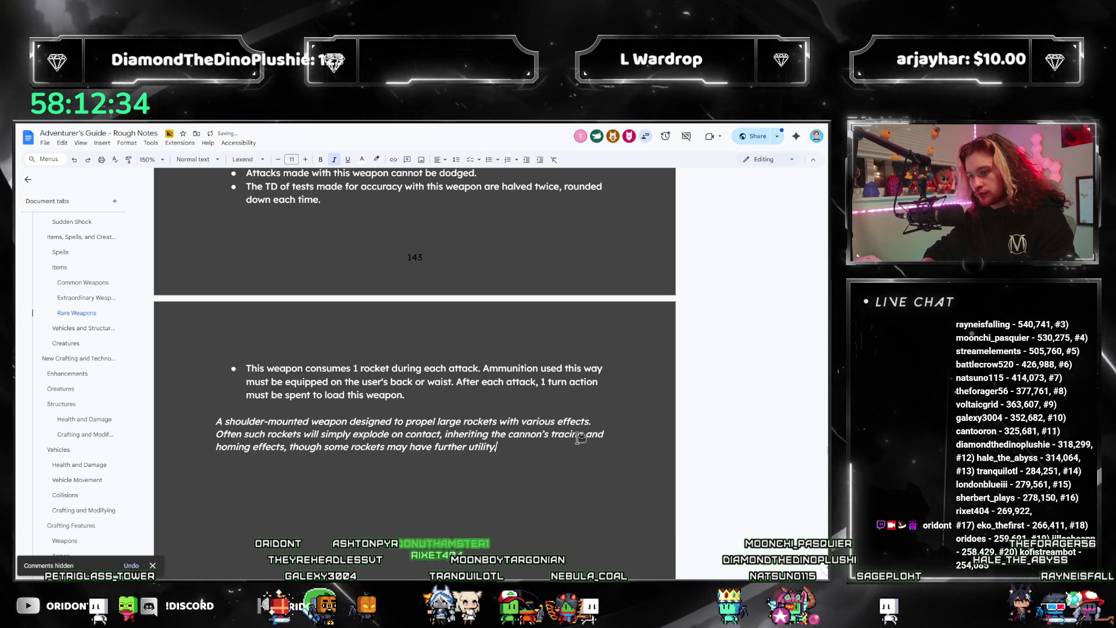
{"action": "left_click", "coordinate": [426, 390]}
{"action": "key", "text": "Return"}
{"action": "key", "text": "Return"}
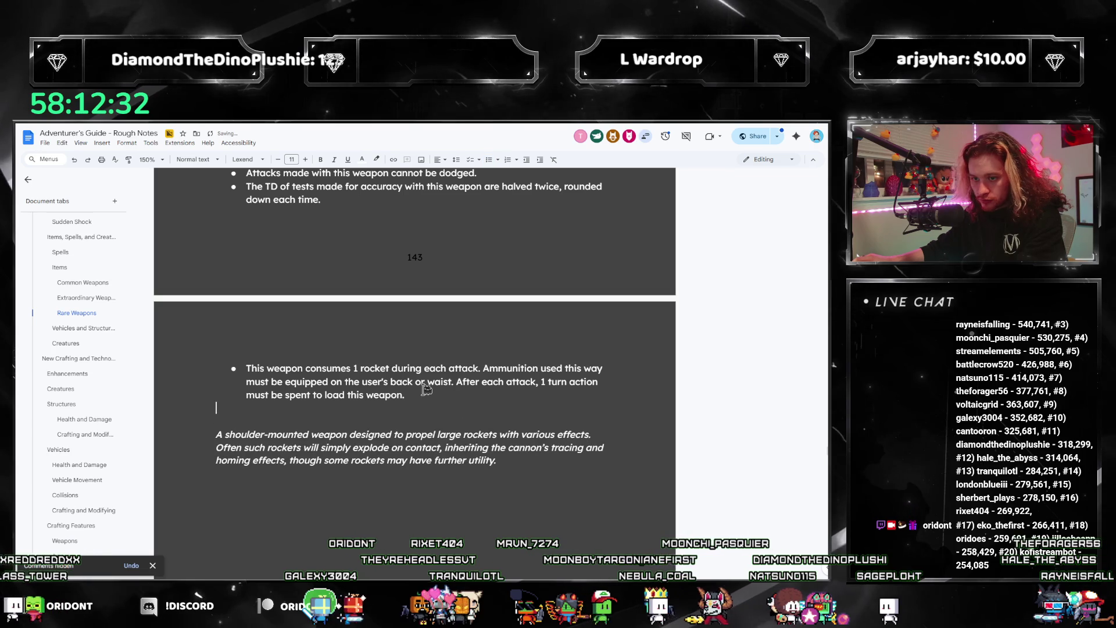
- Add another empty line above the flavor text and switch to the Utopia guide PDF
{"action": "key", "text": "Return"}
{"action": "scroll", "coordinate": [374, 331], "scroll_direction": "up", "scroll_amount": 3}
{"action": "scroll", "coordinate": [373, 331], "scroll_direction": "up", "scroll_amount": 2}
{"action": "scroll", "coordinate": [375, 335], "scroll_direction": "down", "scroll_amount": 2}
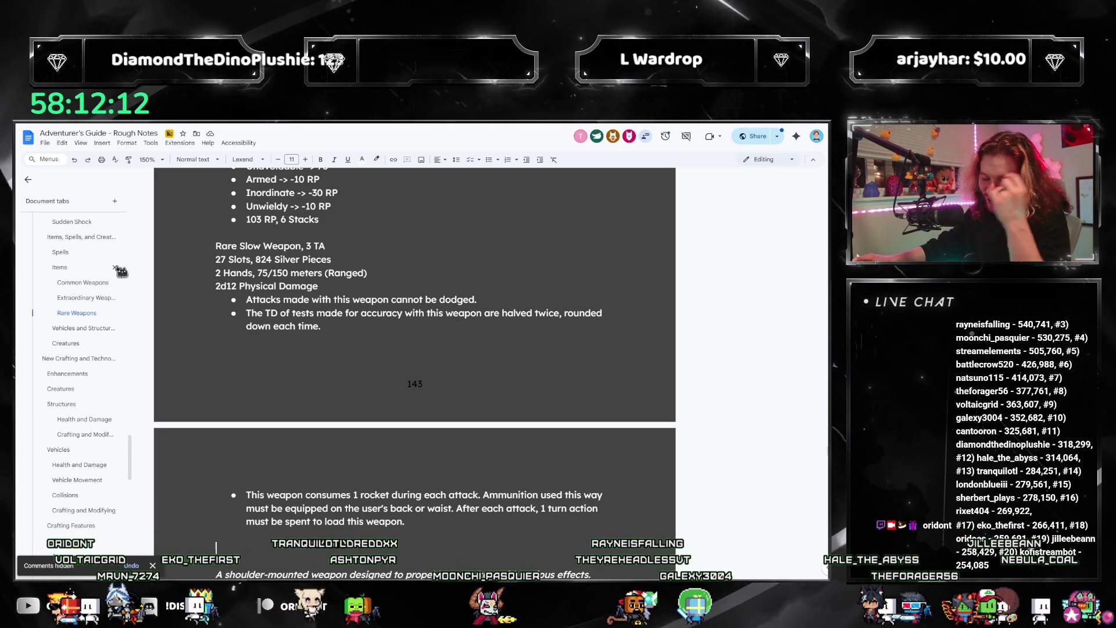
{"action": "scroll", "coordinate": [308, 507], "scroll_direction": "down", "scroll_amount": 1}
{"action": "scroll", "coordinate": [366, 486], "scroll_direction": "up", "scroll_amount": 2}
{"action": "scroll", "coordinate": [367, 485], "scroll_direction": "down", "scroll_amount": 3}
{"action": "scroll", "coordinate": [34, 406], "scroll_direction": "down", "scroll_amount": 5}
{"action": "scroll", "coordinate": [33, 405], "scroll_direction": "down", "scroll_amount": 5}
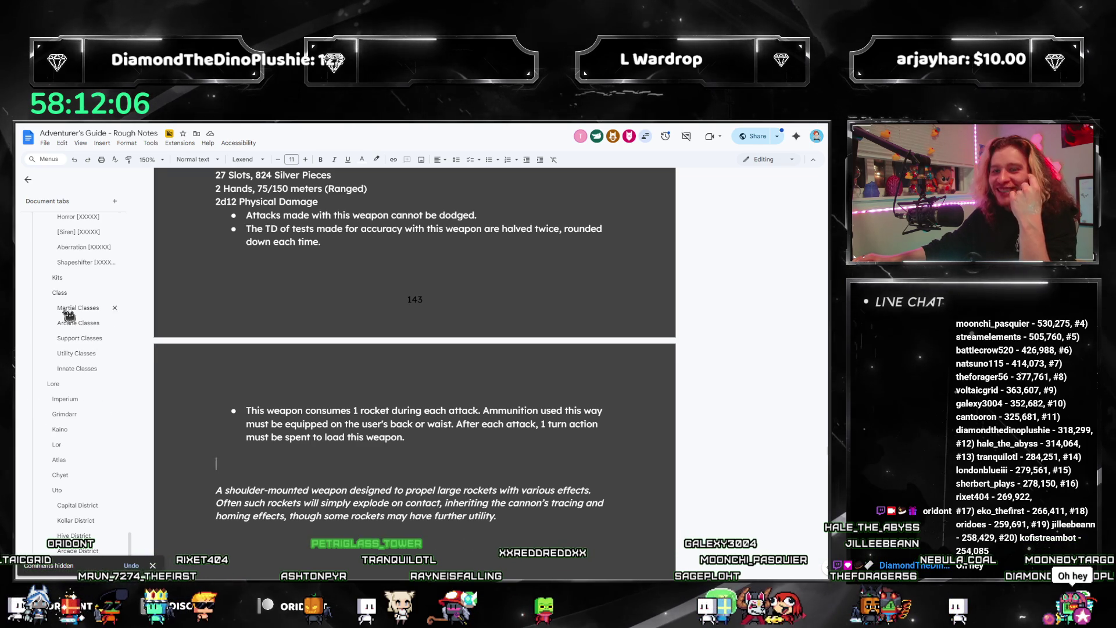
{"action": "scroll", "coordinate": [74, 399], "scroll_direction": "up", "scroll_amount": 5}
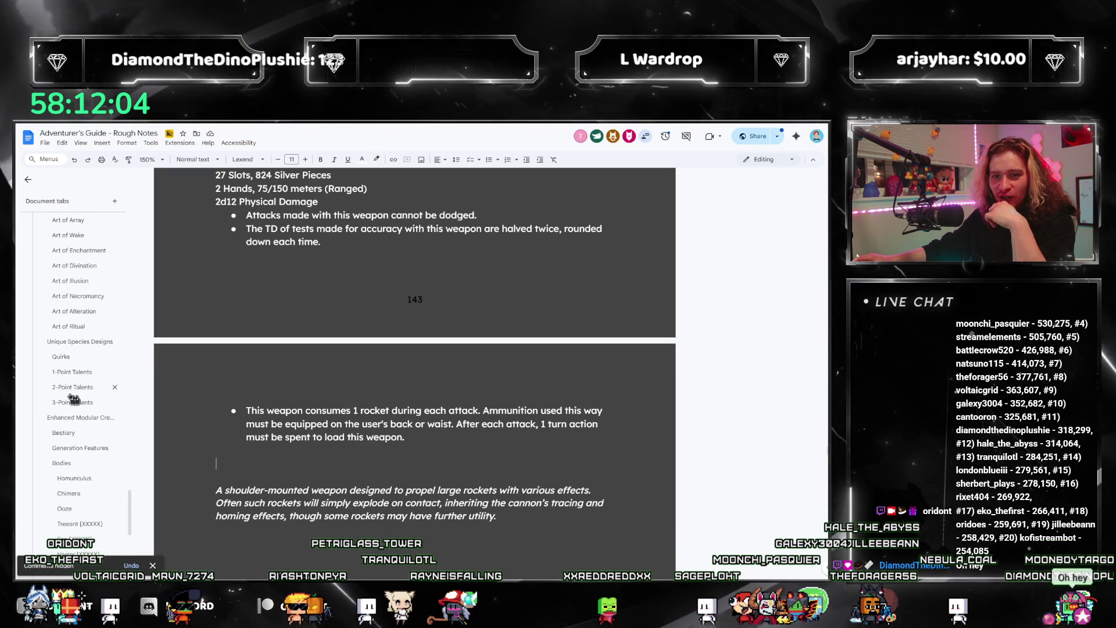
{"action": "scroll", "coordinate": [499, 342], "scroll_direction": "up", "scroll_amount": 1}
{"action": "scroll", "coordinate": [500, 341], "scroll_direction": "up", "scroll_amount": 3}
{"action": "key", "text": "alt+Tab"}
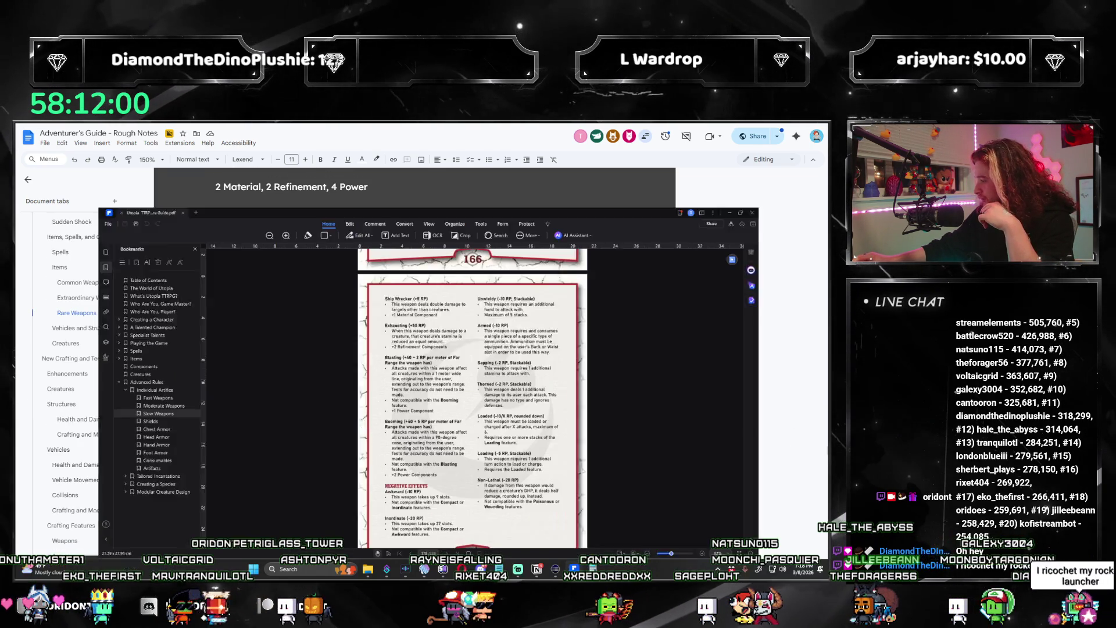
{"action": "scroll", "coordinate": [603, 379], "scroll_direction": "up", "scroll_amount": 3}
{"action": "scroll", "coordinate": [603, 379], "scroll_direction": "up", "scroll_amount": 5}
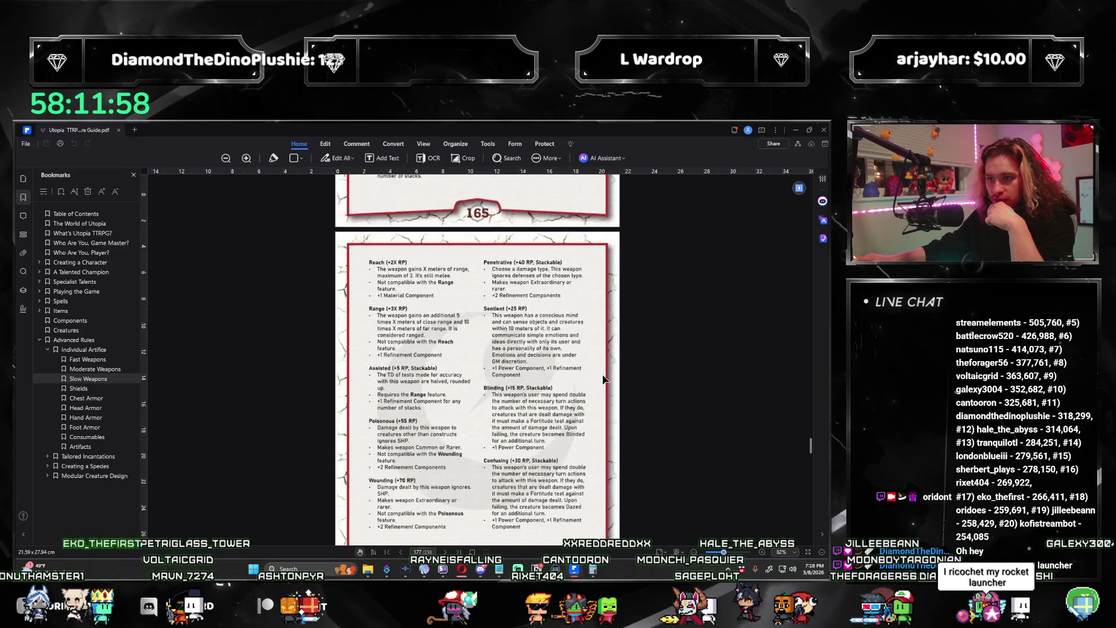
{"action": "scroll", "coordinate": [604, 380], "scroll_direction": "up", "scroll_amount": 5}
{"action": "scroll", "coordinate": [603, 379], "scroll_direction": "up", "scroll_amount": 3}
{"action": "scroll", "coordinate": [603, 380], "scroll_direction": "down", "scroll_amount": 1}
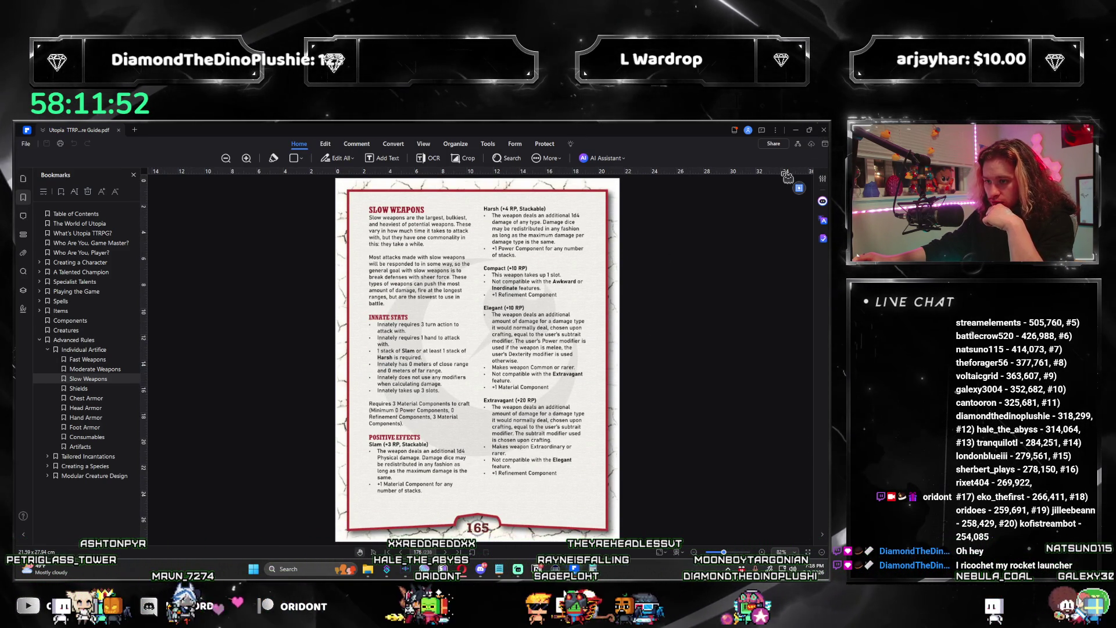
- Minimize the PDF after reading the Slow Weapons crafting line to return to the notes
{"action": "left_click", "coordinate": [797, 130]}
{"action": "scroll", "coordinate": [309, 390], "scroll_direction": "down", "scroll_amount": 5}
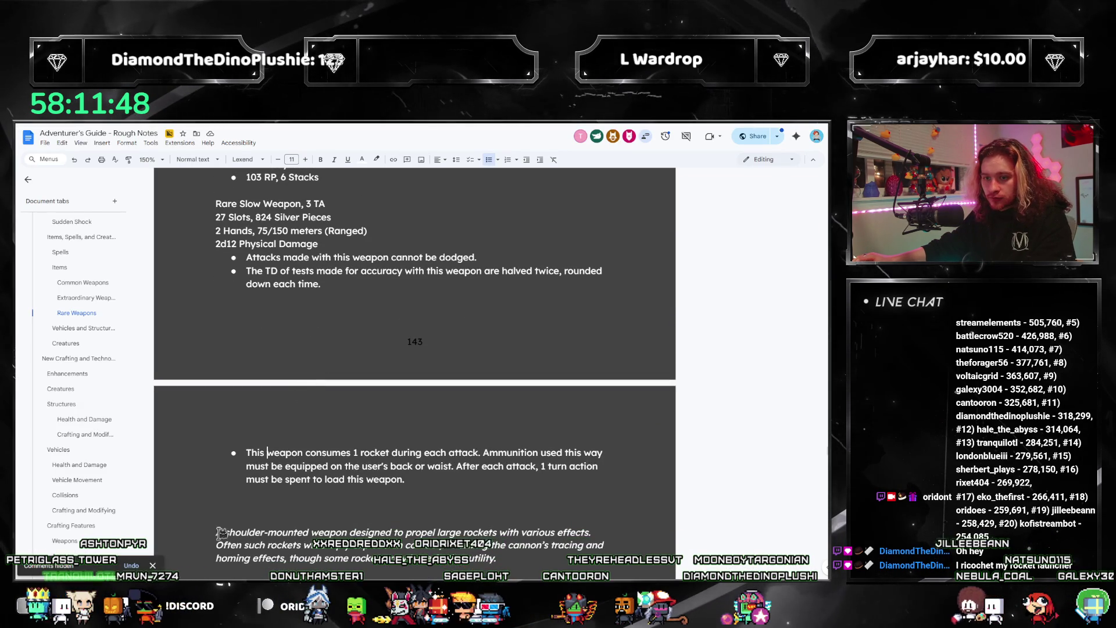
{"action": "scroll", "coordinate": [229, 500], "scroll_direction": "up", "scroll_amount": 5}
{"action": "scroll", "coordinate": [266, 486], "scroll_direction": "up", "scroll_amount": 3}
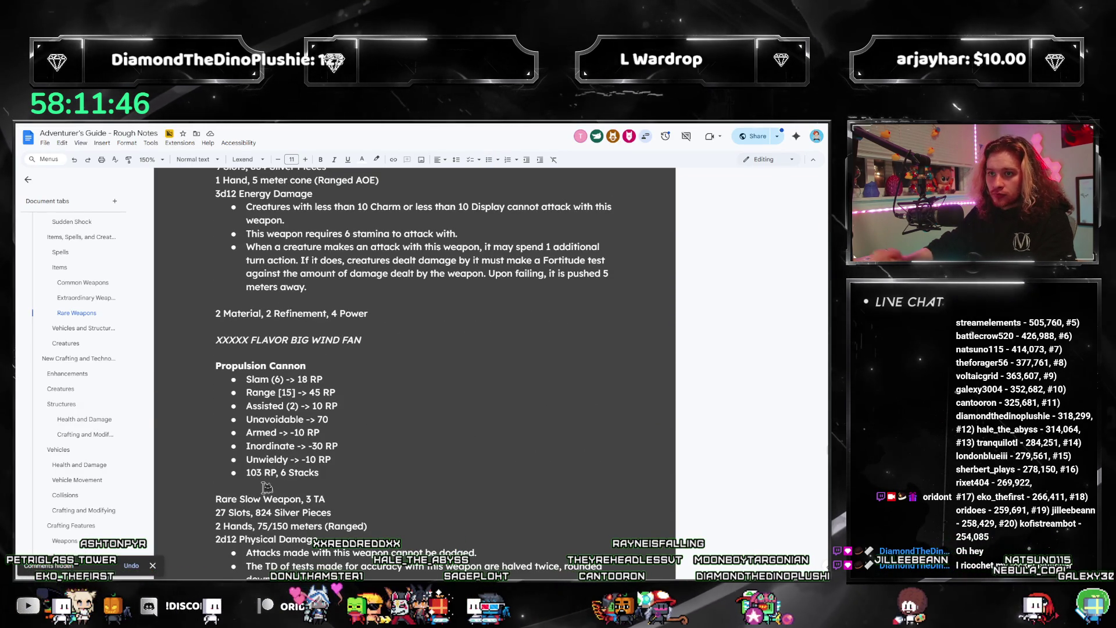
{"action": "scroll", "coordinate": [266, 487], "scroll_direction": "down", "scroll_amount": 3}
{"action": "type", "text": "3 Material, 0 Re"}
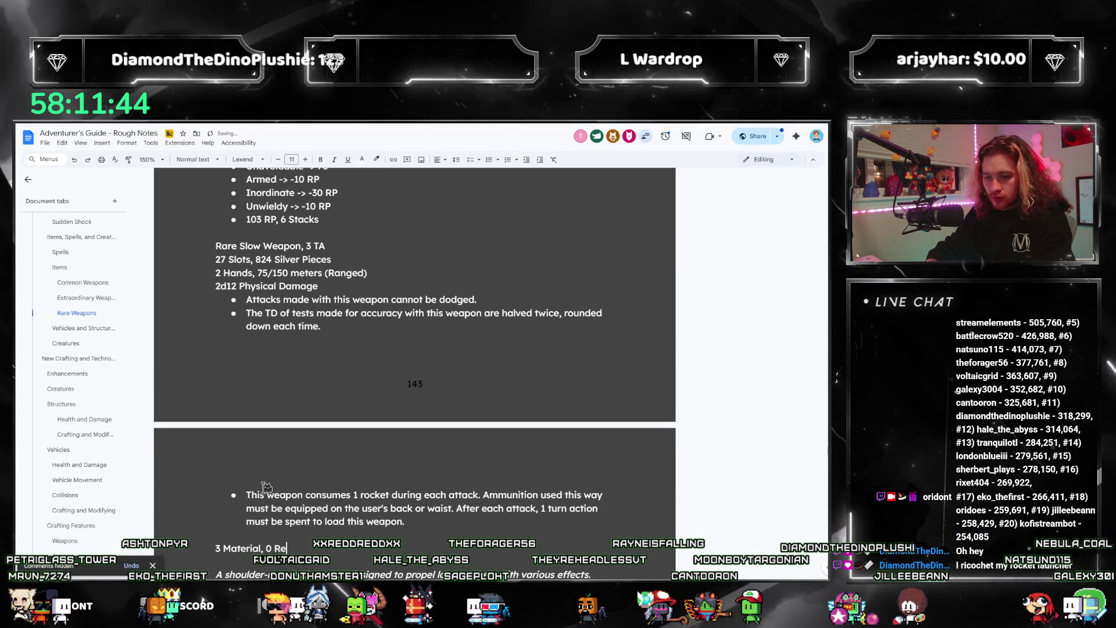
{"action": "type", "text": "finement, 0 Power"}
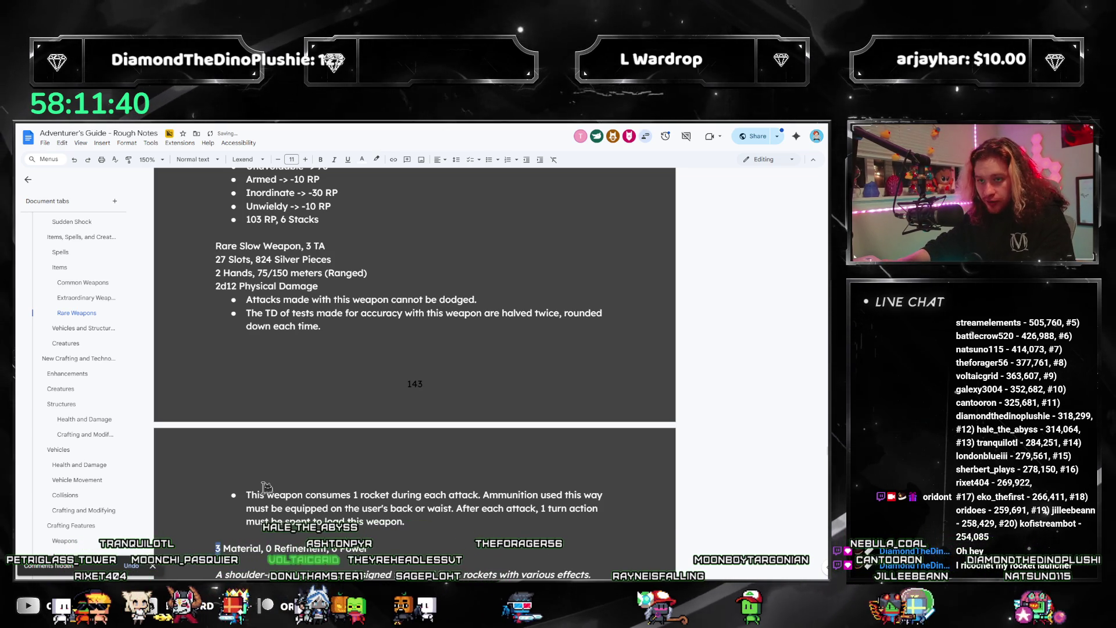
{"action": "scroll", "coordinate": [253, 488], "scroll_direction": "up", "scroll_amount": 2}
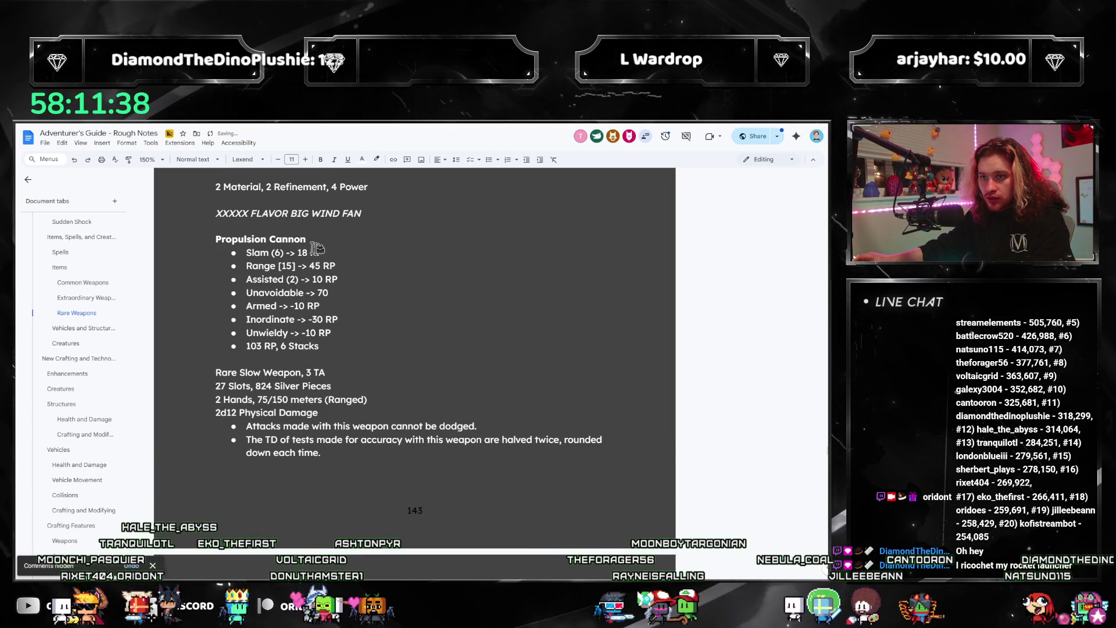
{"action": "scroll", "coordinate": [426, 276], "scroll_direction": "down", "scroll_amount": 3}
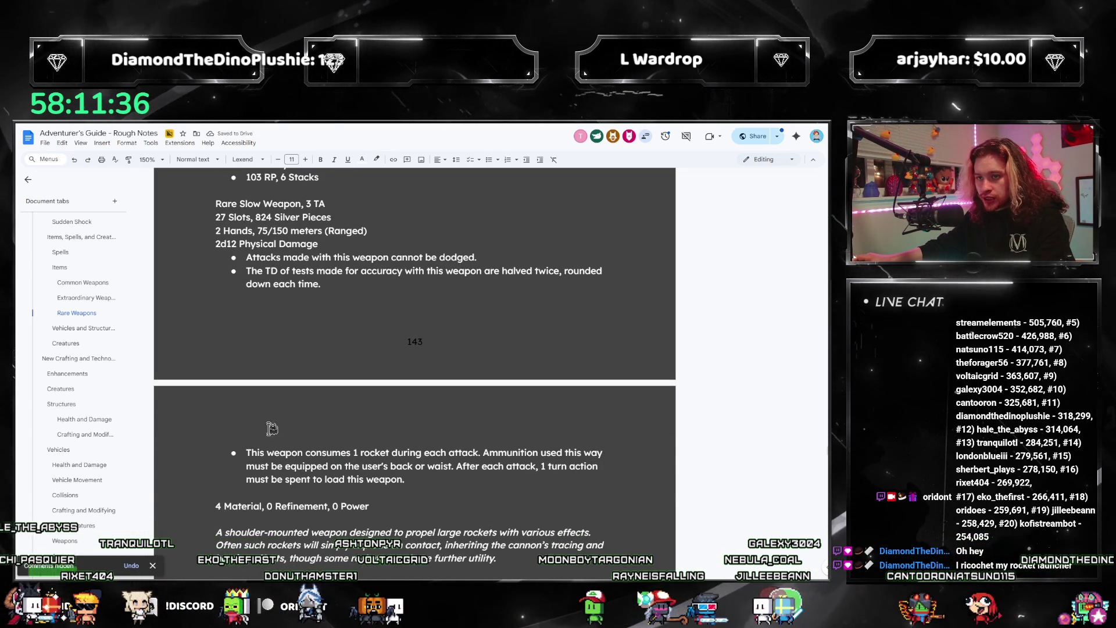
- Match the crafting-cost line's formatting and place the cursor at the Refinement value
{"action": "triple_click", "coordinate": [275, 507]}
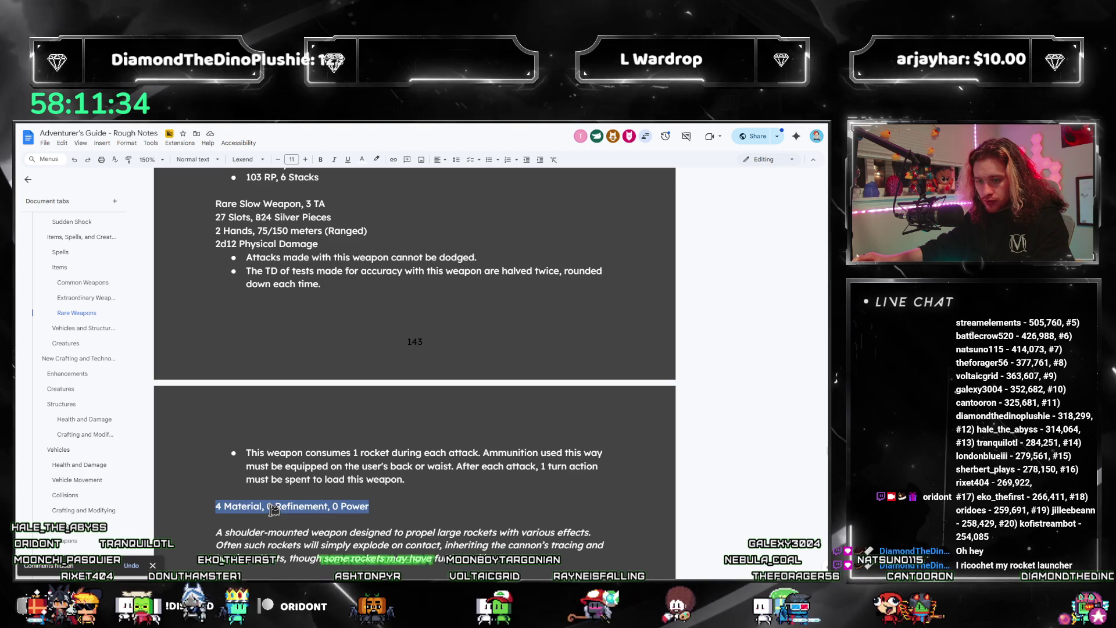
{"action": "key", "text": "Delete"}
{"action": "key", "text": "ctrl+z"}
{"action": "left_click", "coordinate": [276, 503]}
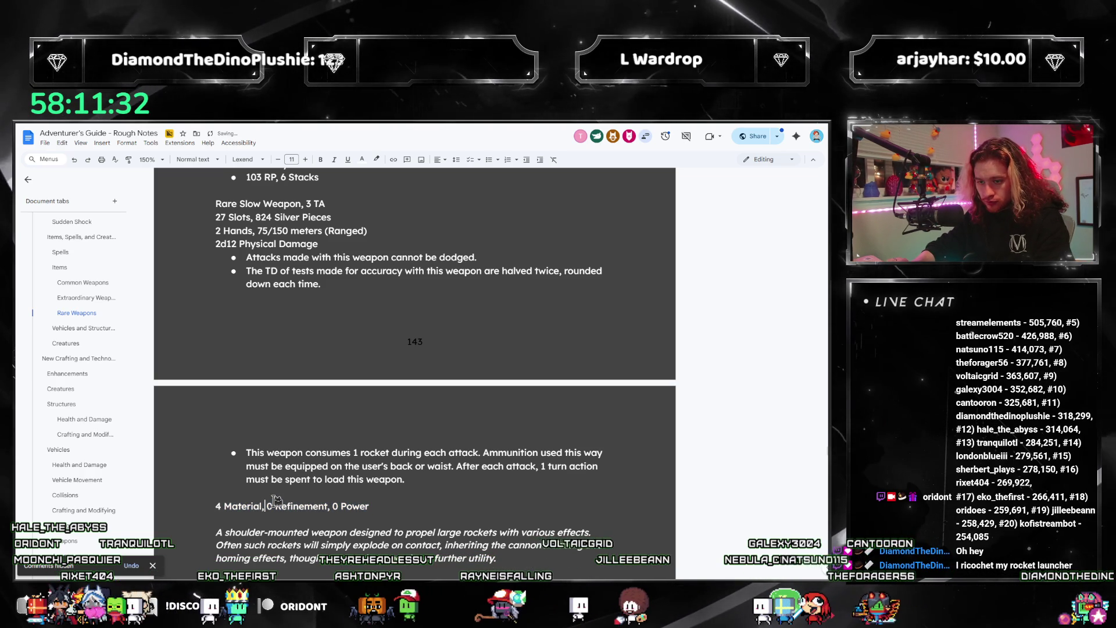
{"action": "type", "text": "1"}
- Check the rules PDF twice, then set the cost line to 4 Material, 2 Refinement, 0 Power
{"action": "key", "text": "alt+Tab"}
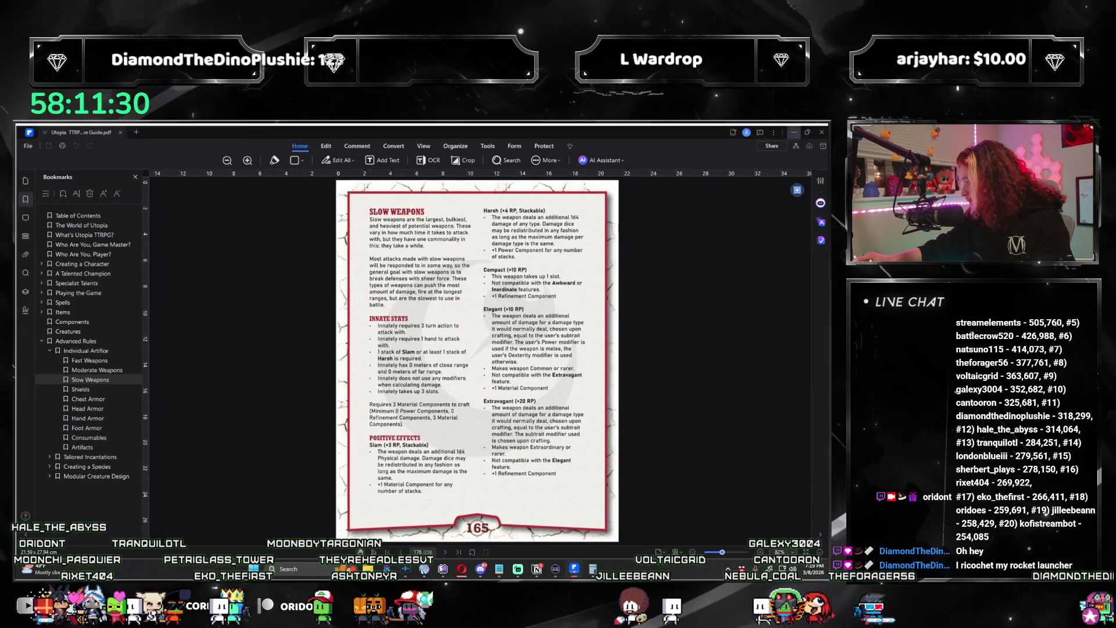
{"action": "scroll", "coordinate": [444, 372], "scroll_direction": "down", "scroll_amount": 3}
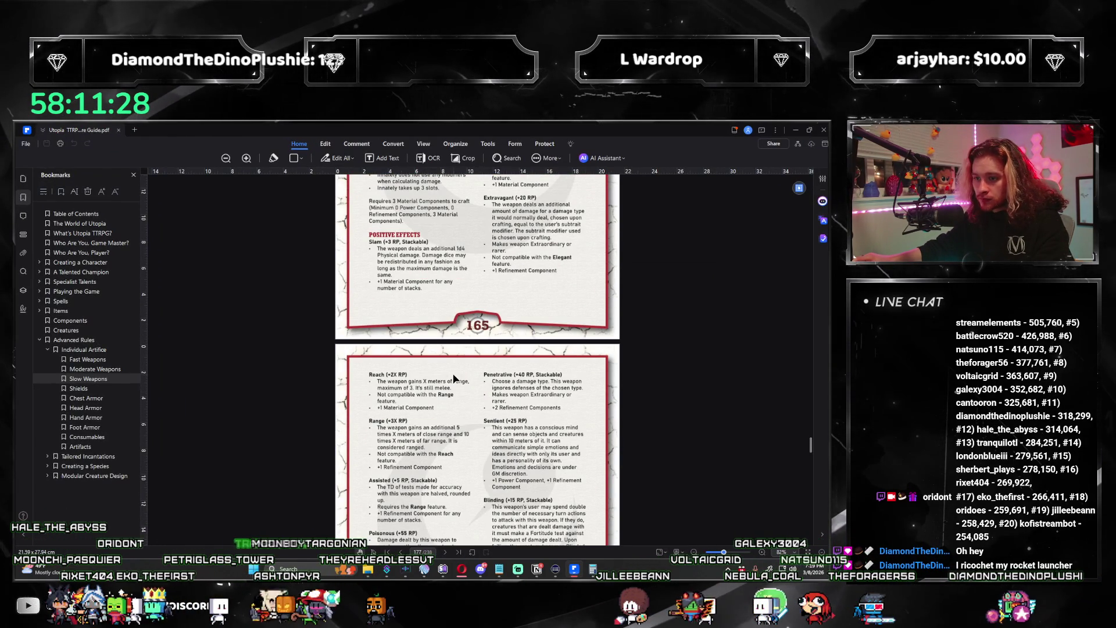
{"action": "key", "text": "alt+Tab"}
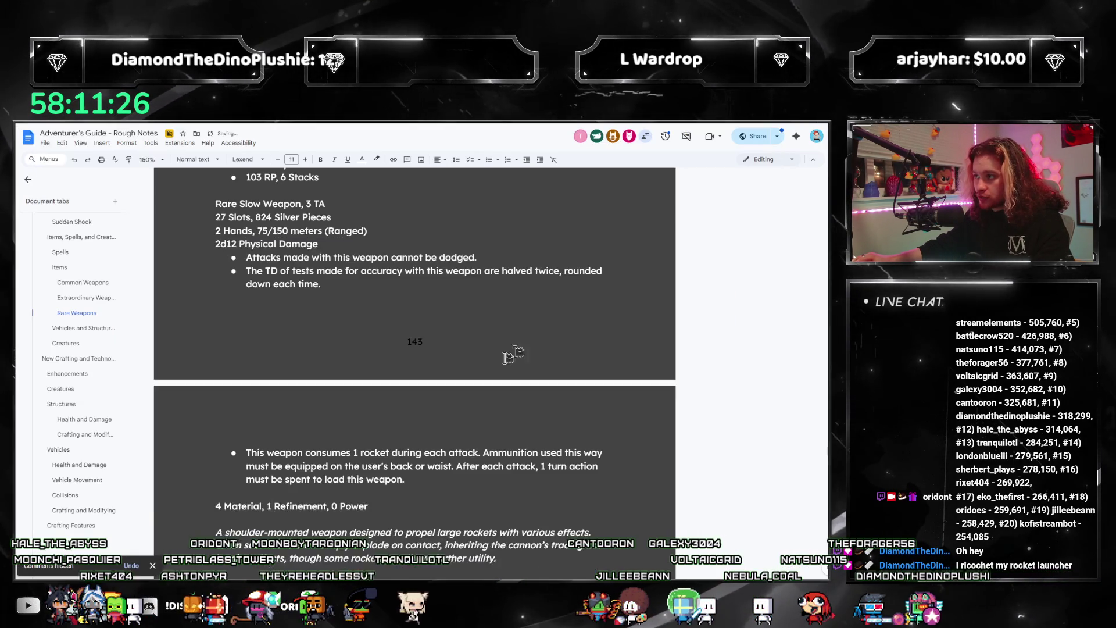
{"action": "scroll", "coordinate": [398, 382], "scroll_direction": "up", "scroll_amount": 2}
{"action": "scroll", "coordinate": [398, 382], "scroll_direction": "up", "scroll_amount": 3}
{"action": "scroll", "coordinate": [398, 382], "scroll_direction": "down", "scroll_amount": 1}
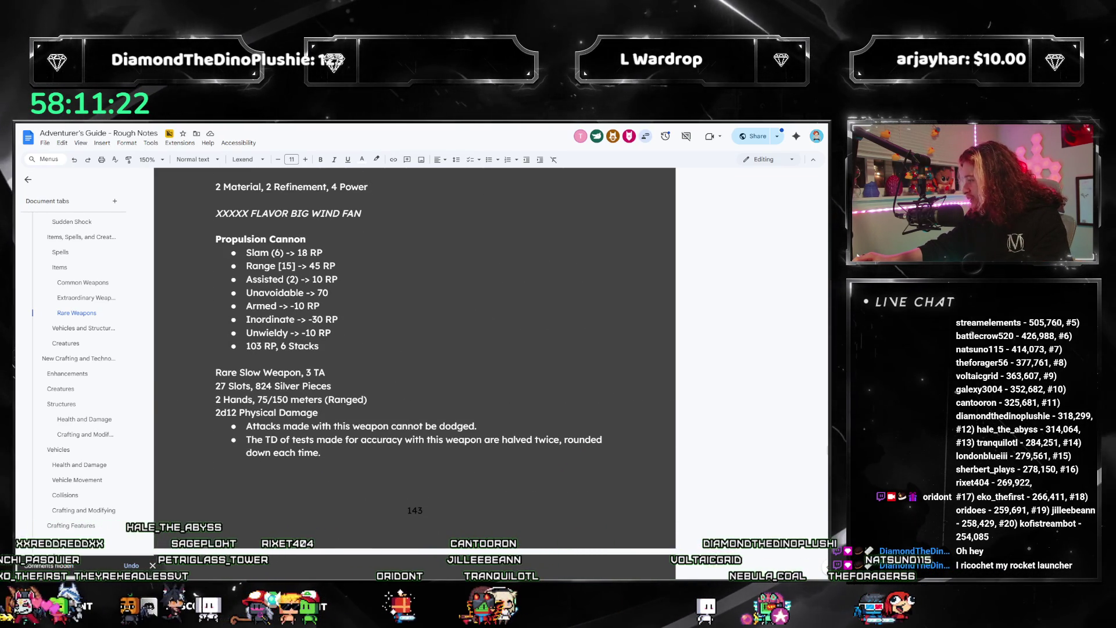
{"action": "key", "text": "alt+Tab"}
{"action": "scroll", "coordinate": [495, 454], "scroll_direction": "down", "scroll_amount": 1}
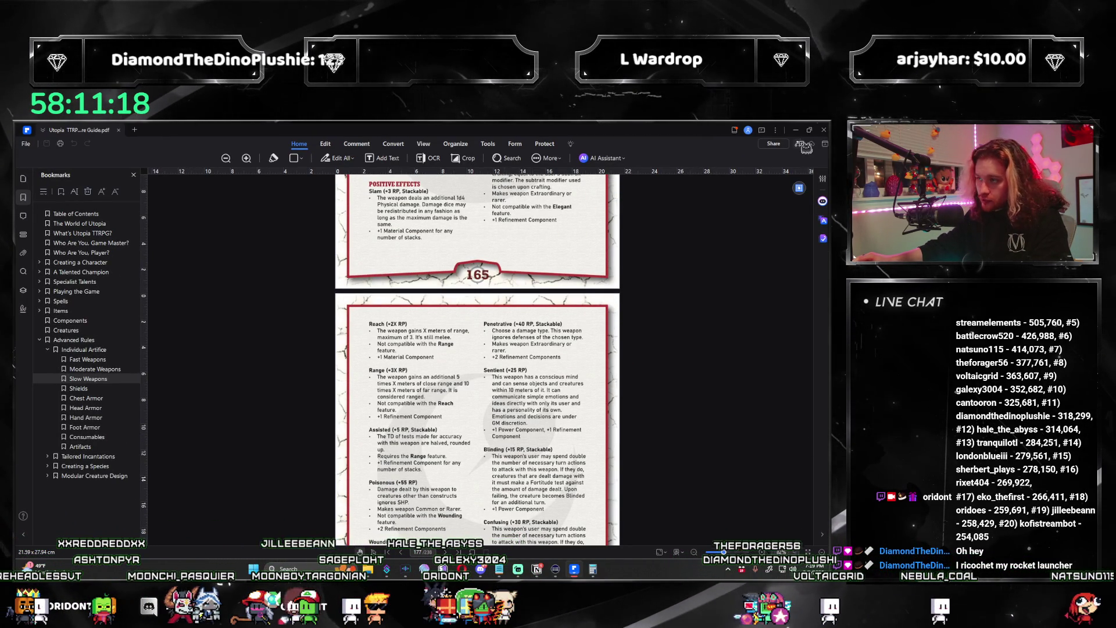
{"action": "key", "text": "alt+Tab"}
{"action": "scroll", "coordinate": [426, 373], "scroll_direction": "down", "scroll_amount": 3}
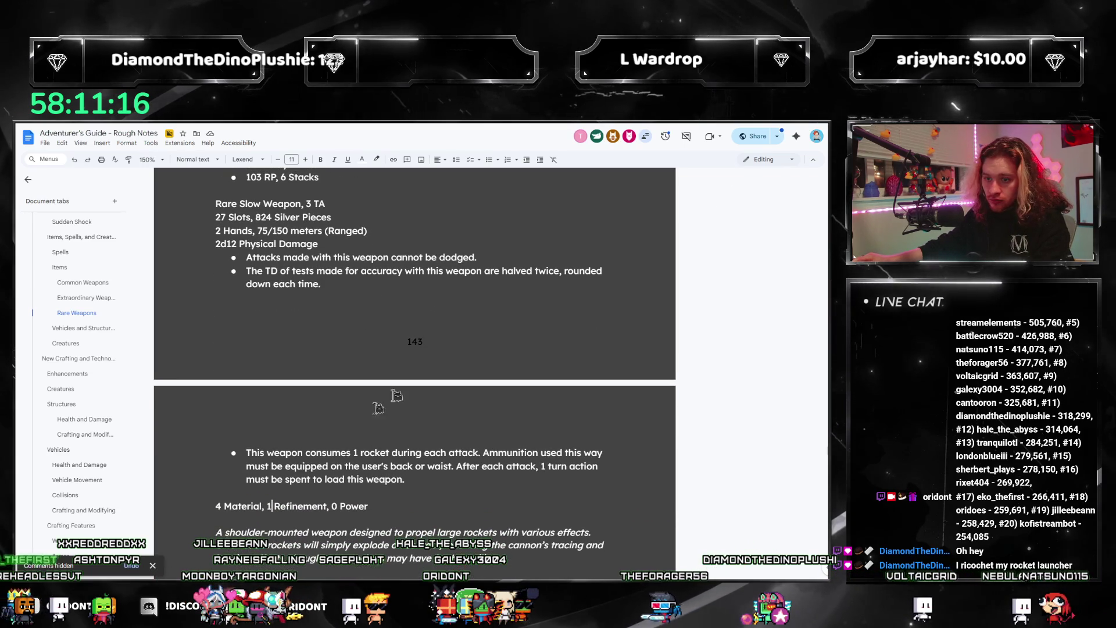
{"action": "key", "text": "BackSpace"}
{"action": "type", "text": "2"}
{"action": "scroll", "coordinate": [426, 373], "scroll_direction": "up", "scroll_amount": 3}
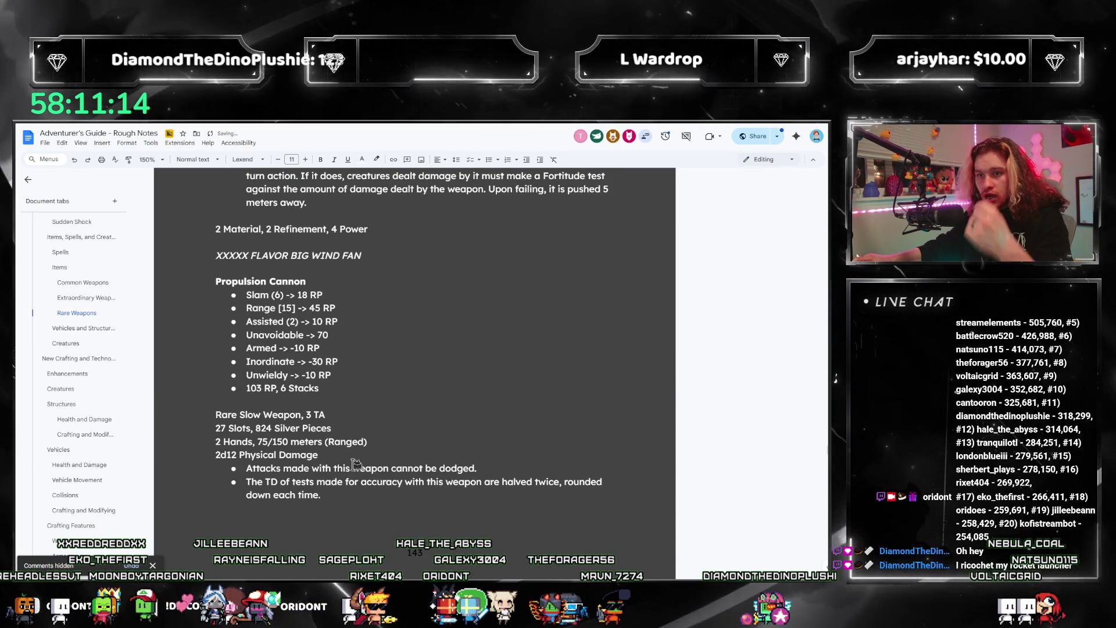
{"action": "scroll", "coordinate": [70, 387], "scroll_direction": "down", "scroll_amount": 3}
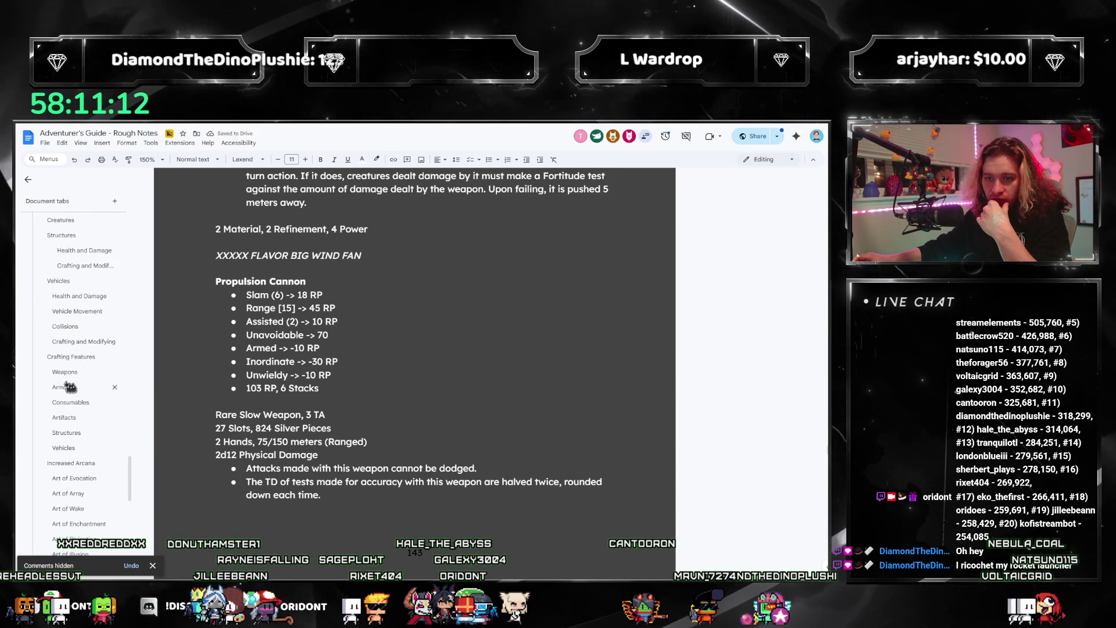
{"action": "scroll", "coordinate": [69, 387], "scroll_direction": "down", "scroll_amount": 3}
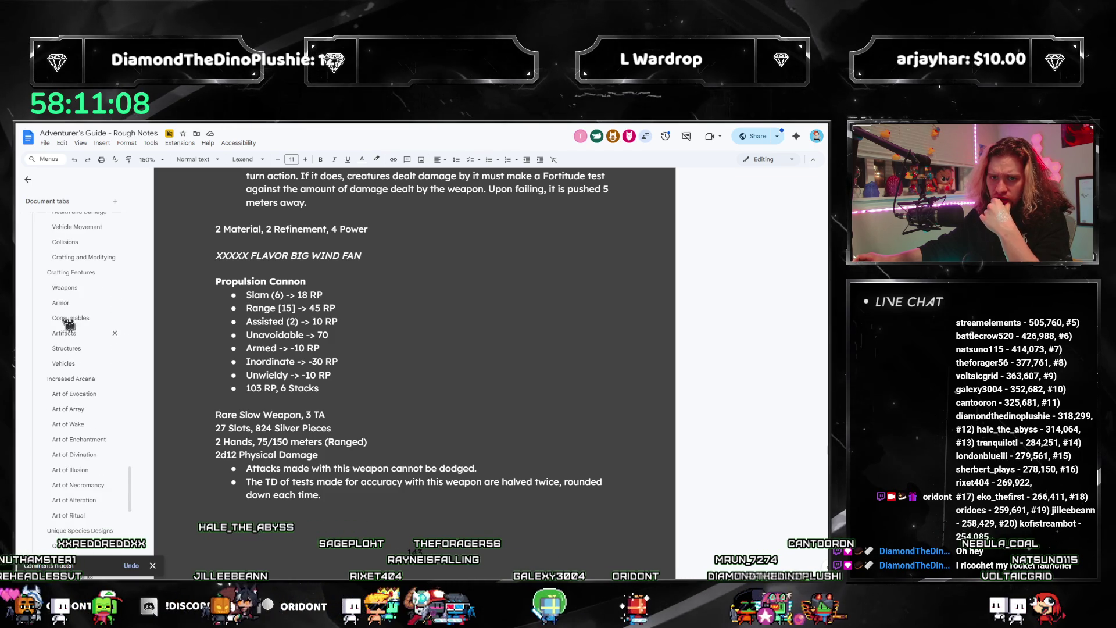
{"action": "left_click", "coordinate": [57, 304]}
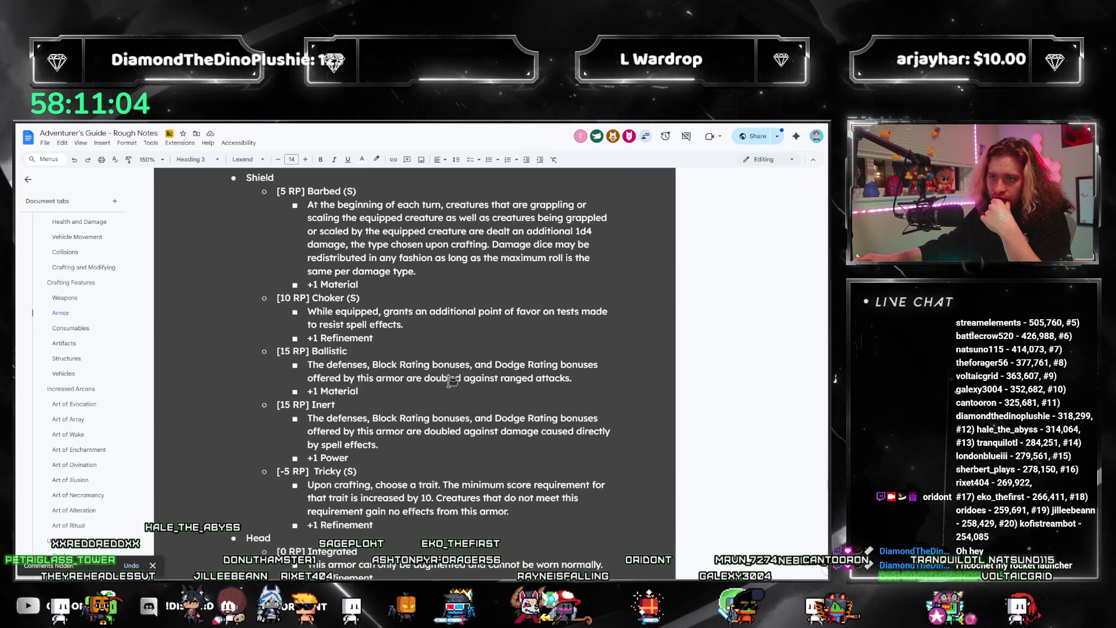
{"action": "scroll", "coordinate": [446, 329], "scroll_direction": "up", "scroll_amount": 10}
{"action": "scroll", "coordinate": [447, 329], "scroll_direction": "up", "scroll_amount": 4}
{"action": "scroll", "coordinate": [447, 331], "scroll_direction": "up", "scroll_amount": 3}
{"action": "scroll", "coordinate": [446, 336], "scroll_direction": "up", "scroll_amount": 2}
{"action": "scroll", "coordinate": [446, 340], "scroll_direction": "up", "scroll_amount": 1}
{"action": "scroll", "coordinate": [446, 343], "scroll_direction": "up", "scroll_amount": 1}
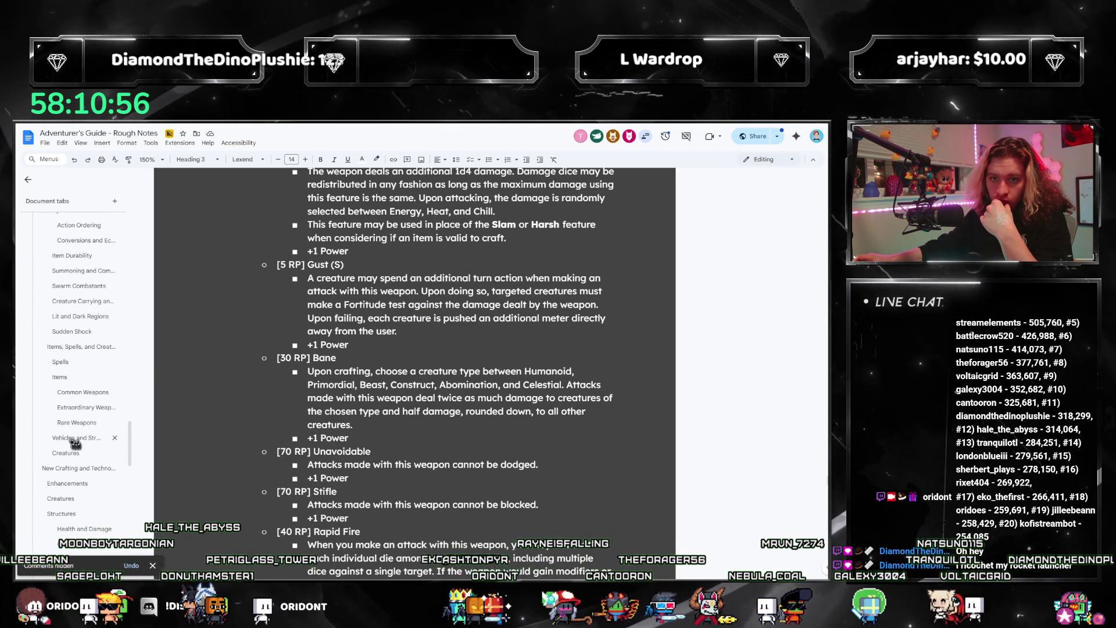
{"action": "left_click", "coordinate": [78, 421]}
{"action": "scroll", "coordinate": [369, 449], "scroll_direction": "down", "scroll_amount": 5}
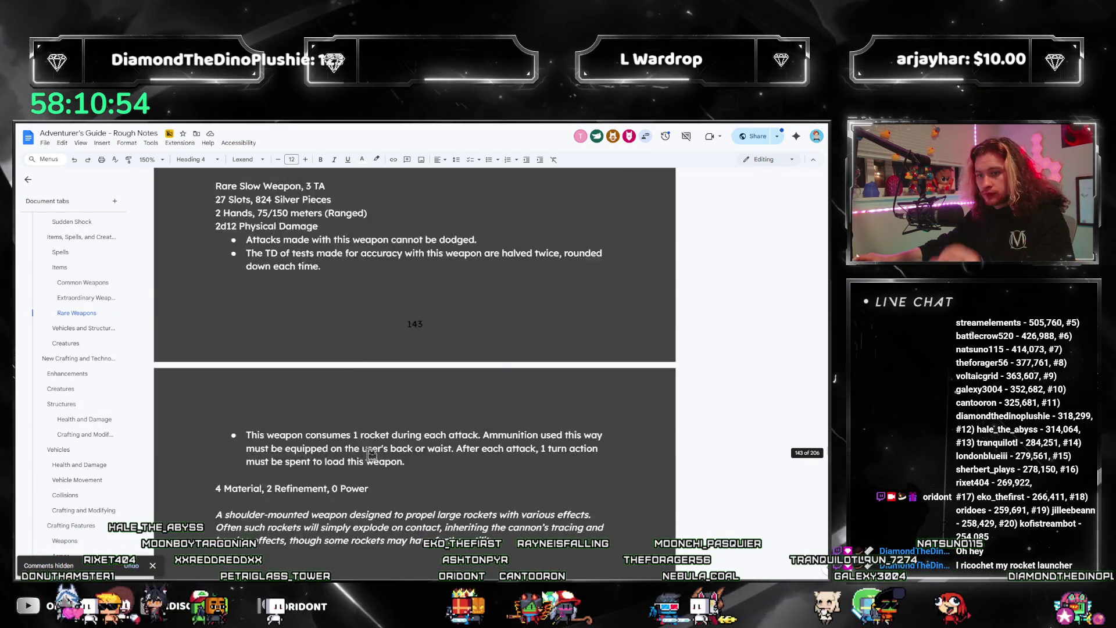
{"action": "scroll", "coordinate": [371, 453], "scroll_direction": "down", "scroll_amount": 5}
{"action": "scroll", "coordinate": [371, 453], "scroll_direction": "up", "scroll_amount": 4}
{"action": "scroll", "coordinate": [349, 444], "scroll_direction": "up", "scroll_amount": 1}
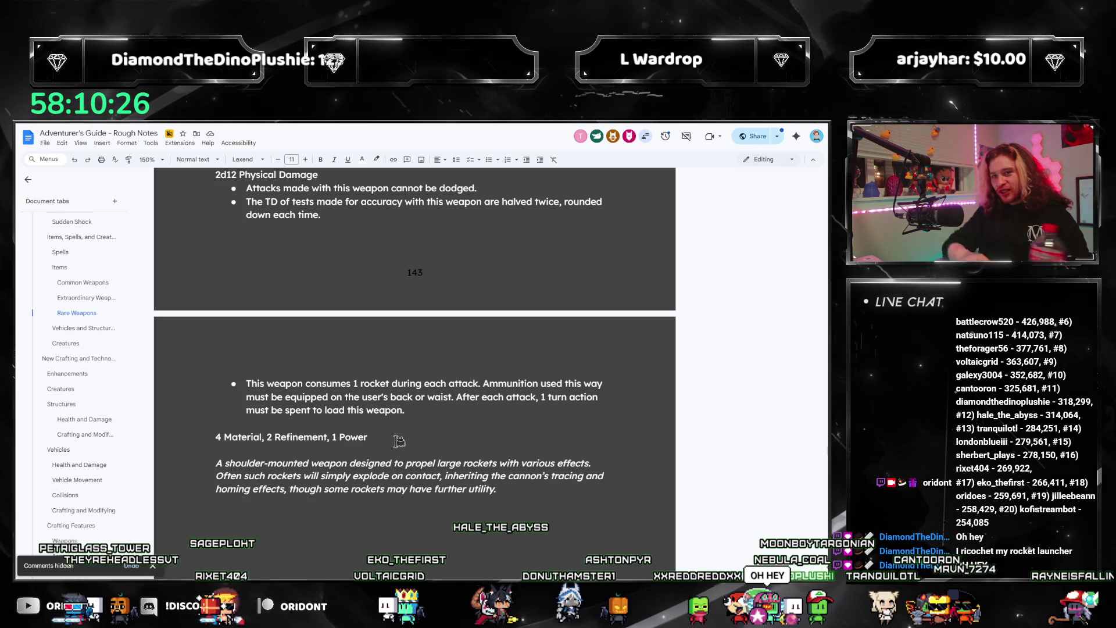
{"action": "scroll", "coordinate": [399, 441], "scroll_direction": "up", "scroll_amount": 5}
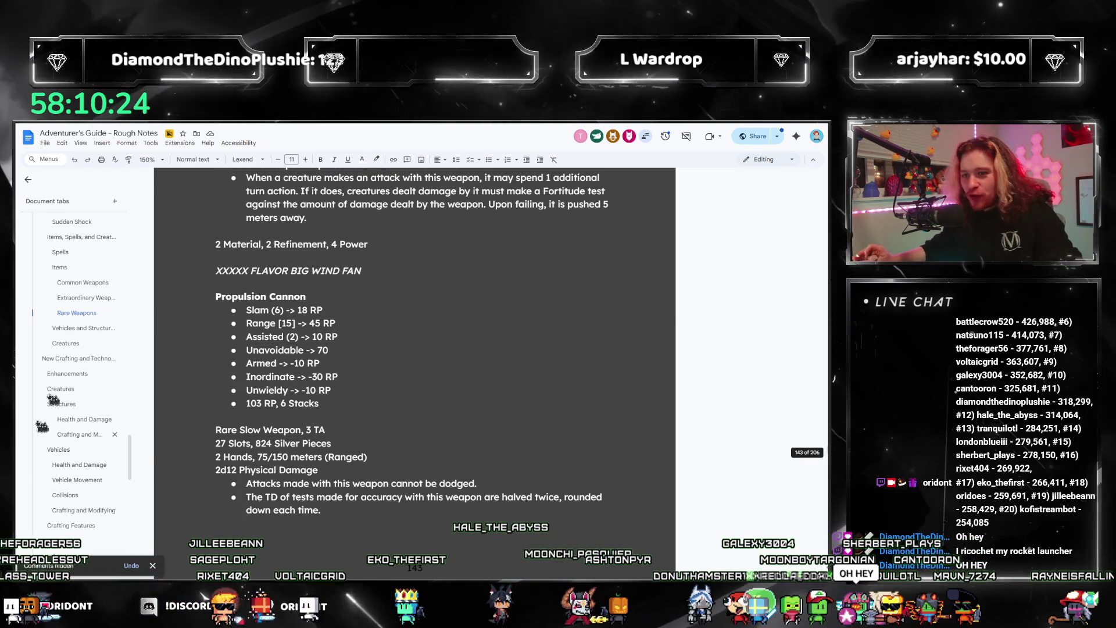
{"action": "scroll", "coordinate": [454, 317], "scroll_direction": "up", "scroll_amount": 2}
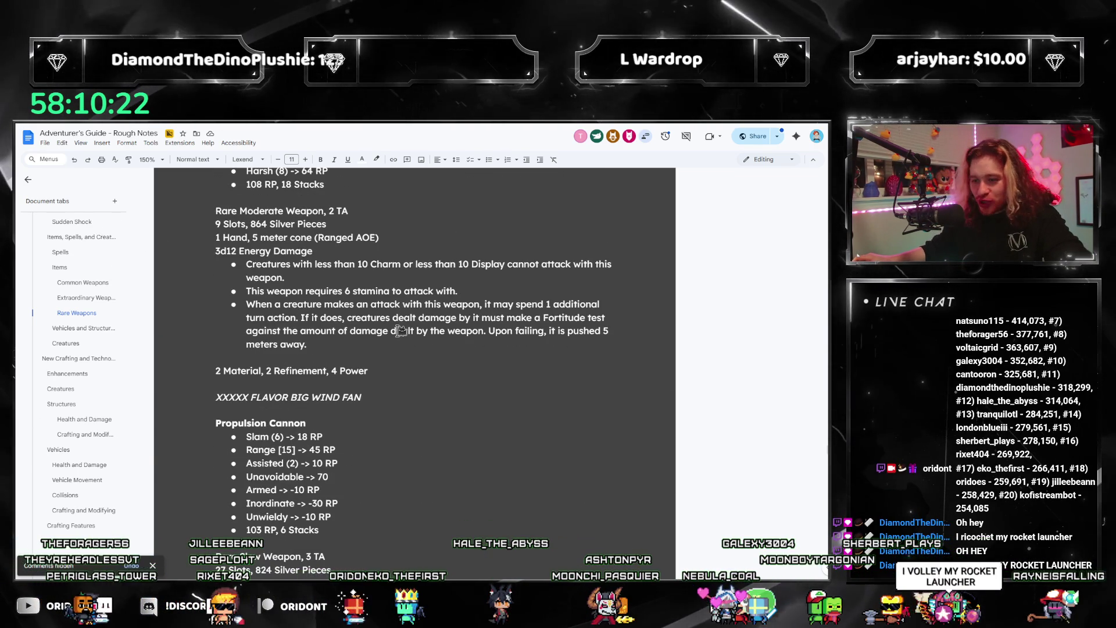
{"action": "scroll", "coordinate": [401, 330], "scroll_direction": "up", "scroll_amount": 2}
{"action": "scroll", "coordinate": [401, 331], "scroll_direction": "up", "scroll_amount": 2}
{"action": "scroll", "coordinate": [420, 363], "scroll_direction": "up", "scroll_amount": 1}
{"action": "scroll", "coordinate": [435, 331], "scroll_direction": "down", "scroll_amount": 3}
{"action": "scroll", "coordinate": [562, 400], "scroll_direction": "down", "scroll_amount": 1}
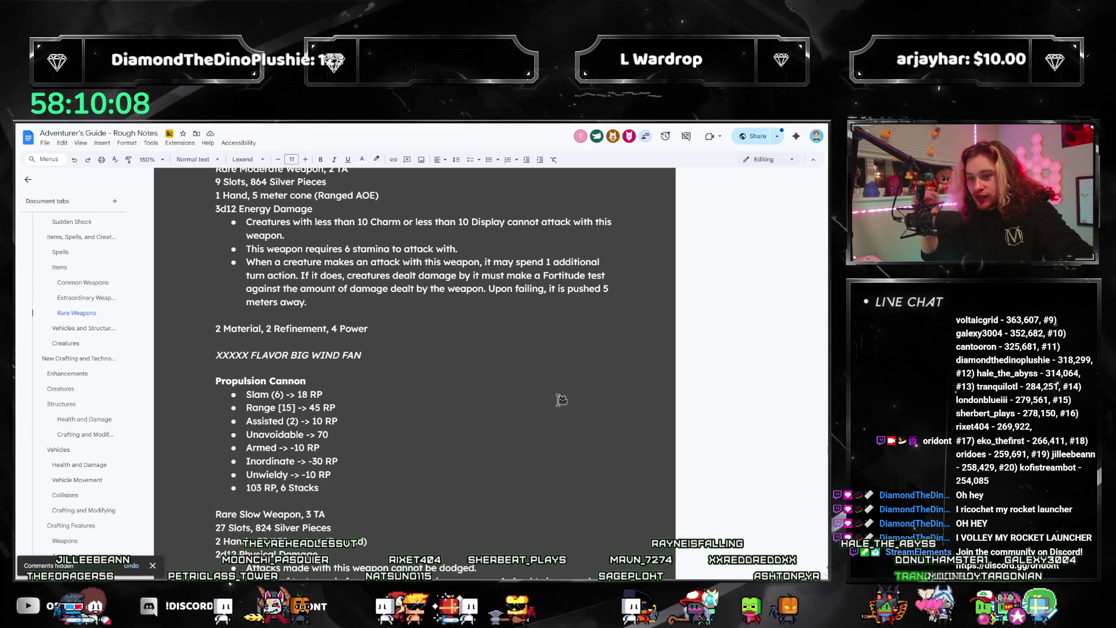
{"action": "scroll", "coordinate": [408, 306], "scroll_direction": "up", "scroll_amount": 1}
{"action": "scroll", "coordinate": [408, 305], "scroll_direction": "up", "scroll_amount": 3}
{"action": "scroll", "coordinate": [408, 306], "scroll_direction": "up", "scroll_amount": 1}
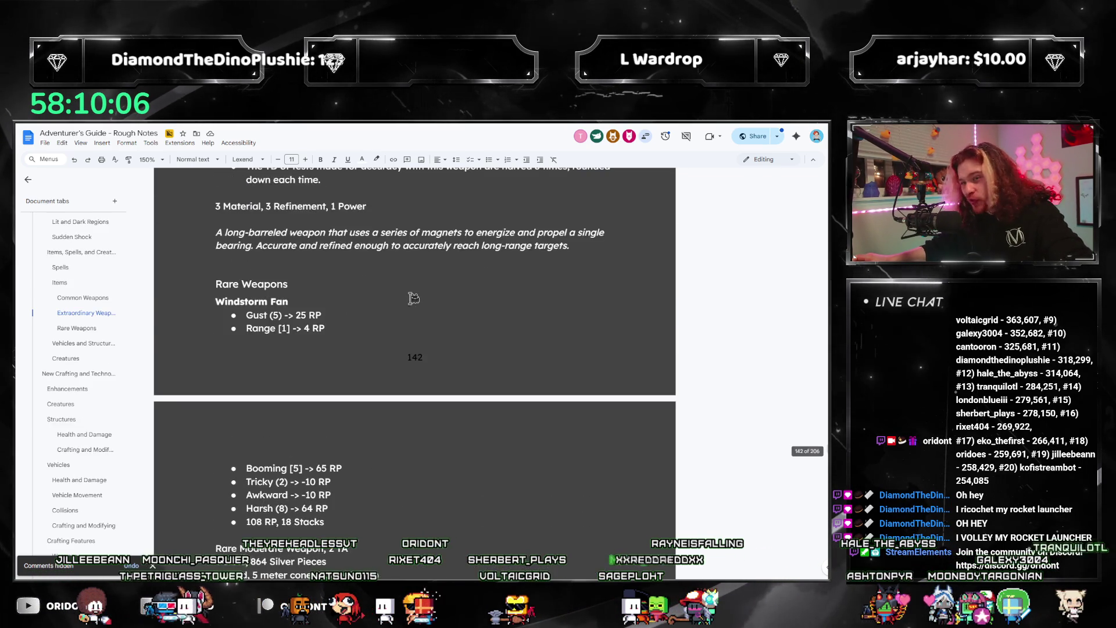
{"action": "scroll", "coordinate": [408, 309], "scroll_direction": "down", "scroll_amount": 1}
{"action": "scroll", "coordinate": [408, 310], "scroll_direction": "down", "scroll_amount": 2}
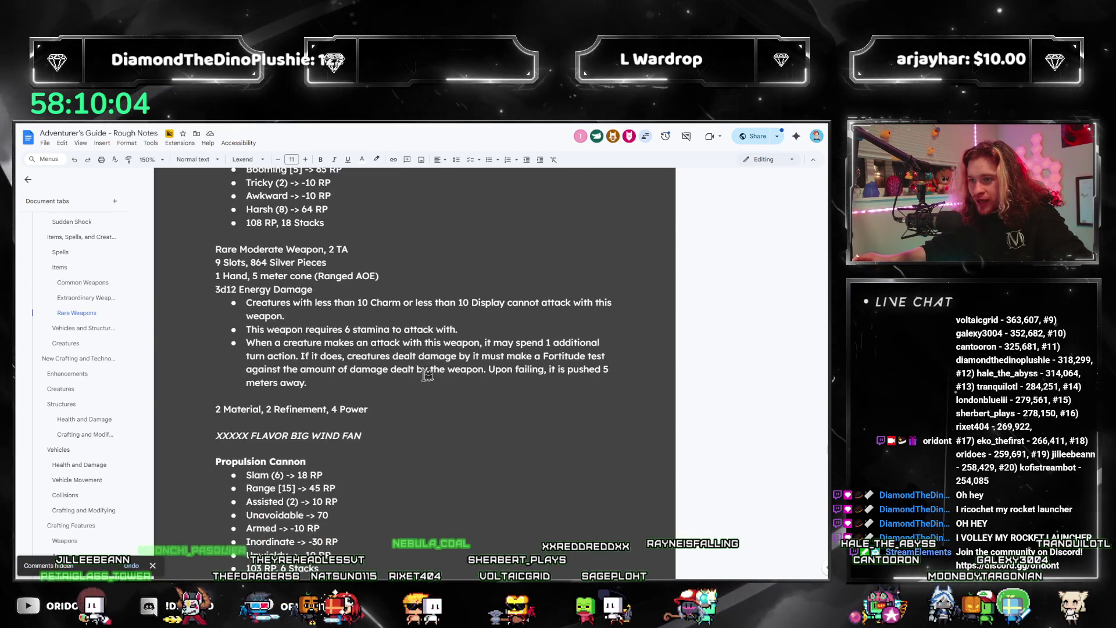
{"action": "scroll", "coordinate": [416, 388], "scroll_direction": "up", "scroll_amount": 3}
{"action": "scroll", "coordinate": [410, 397], "scroll_direction": "down", "scroll_amount": 2}
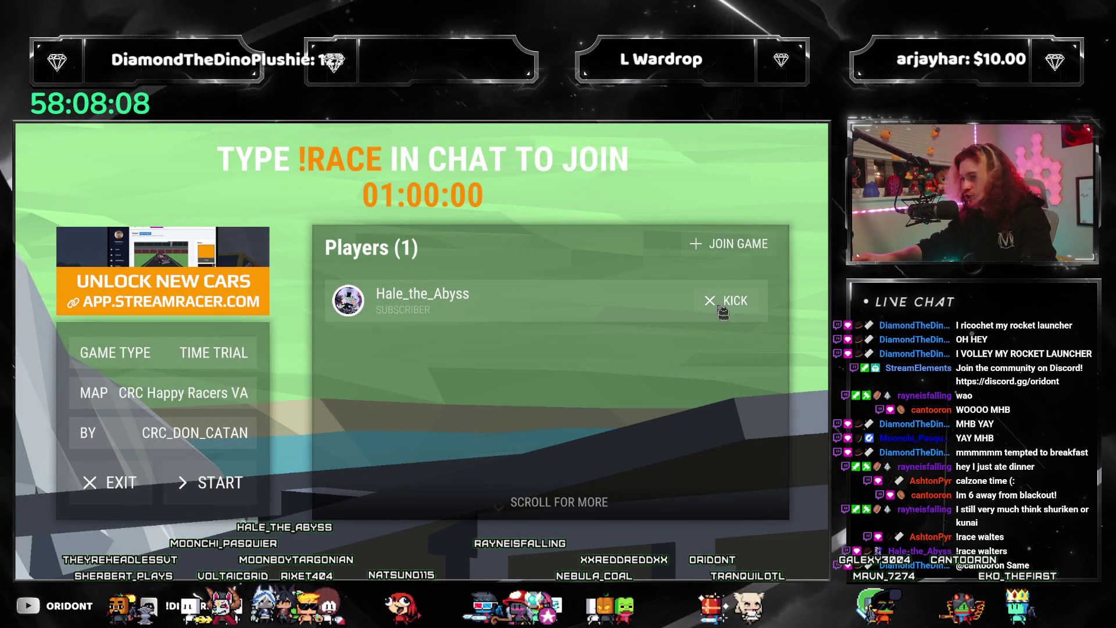
{"action": "left_click", "coordinate": [721, 253]}
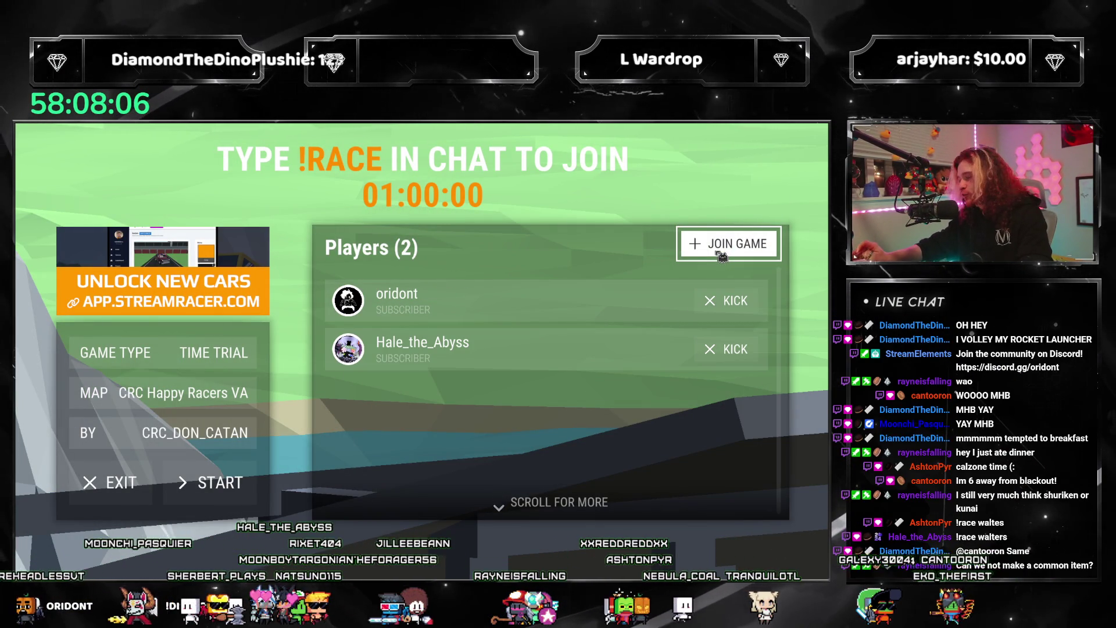